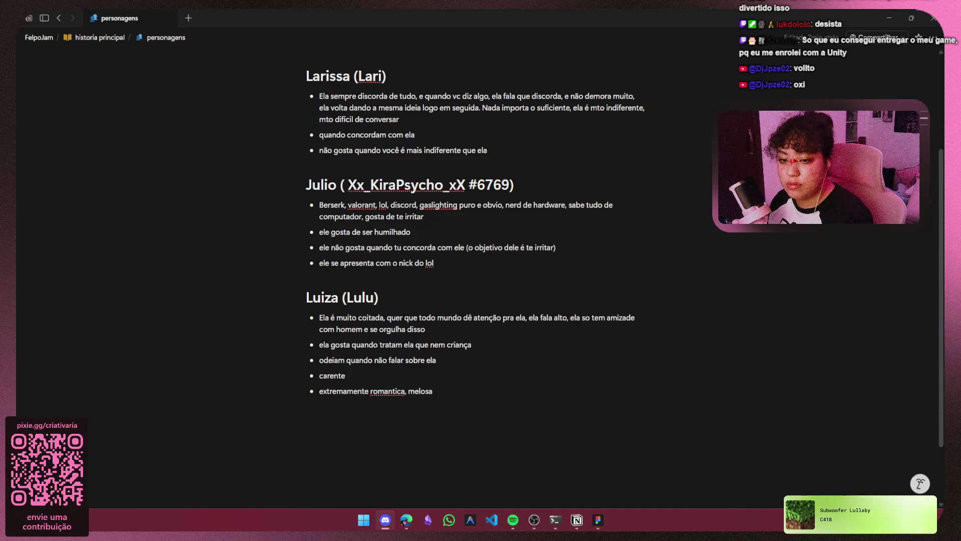
Bring the Discord window to the front and drag it over the Notion page.
click(385, 520)
drag(662, 114, 482, 91)
Maximize Discord, scroll through the live channel chat, then return to the personagens page.
click(668, 93)
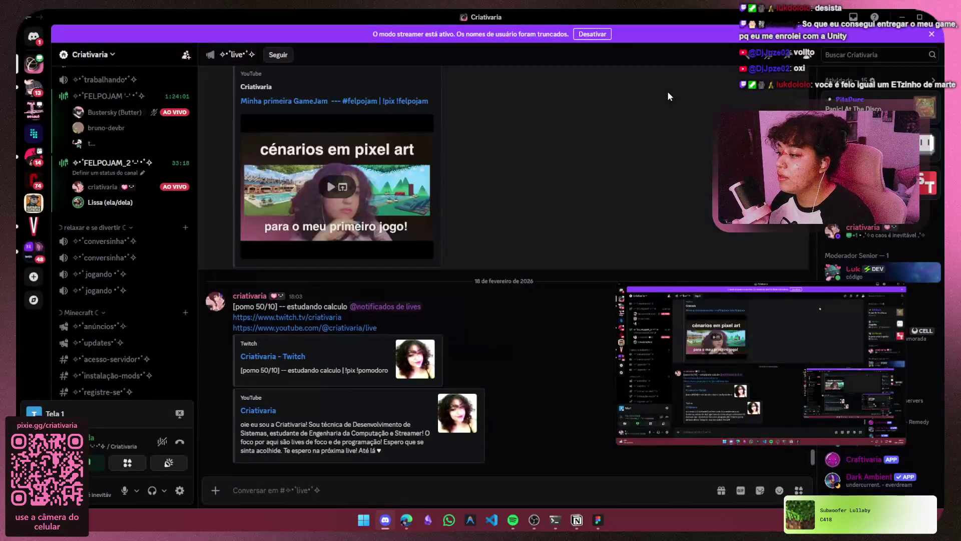
scroll(107, 278, up, 2)
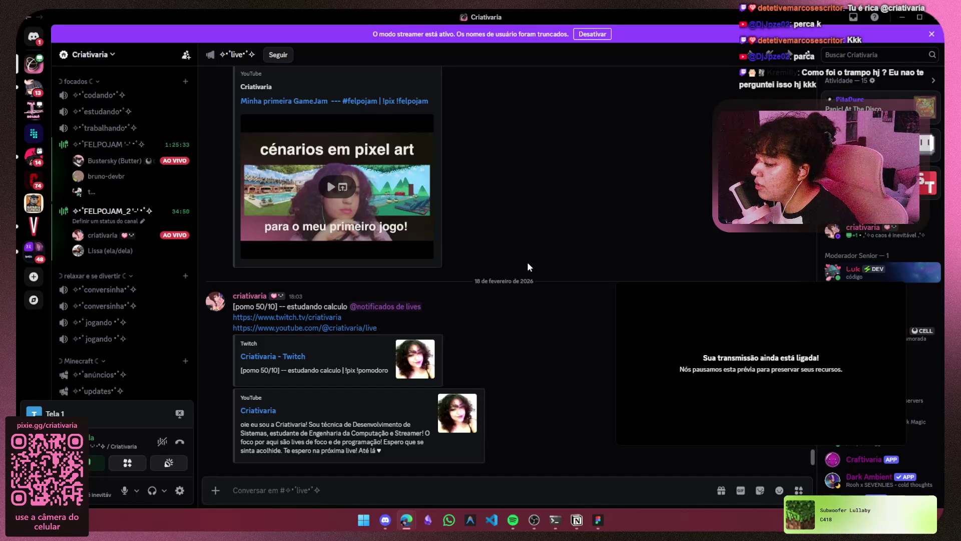
key(alt+Tab)
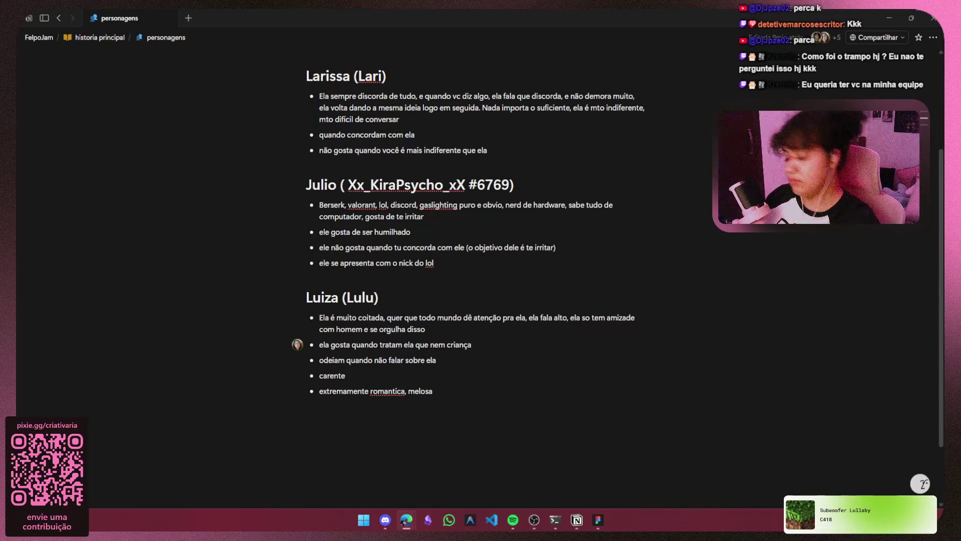
click(534, 519)
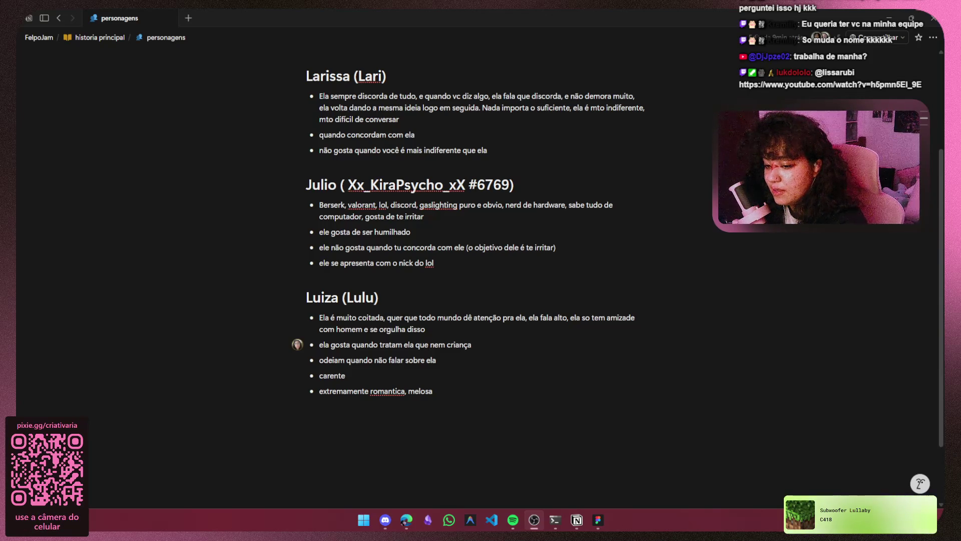
key(alt+Tab)
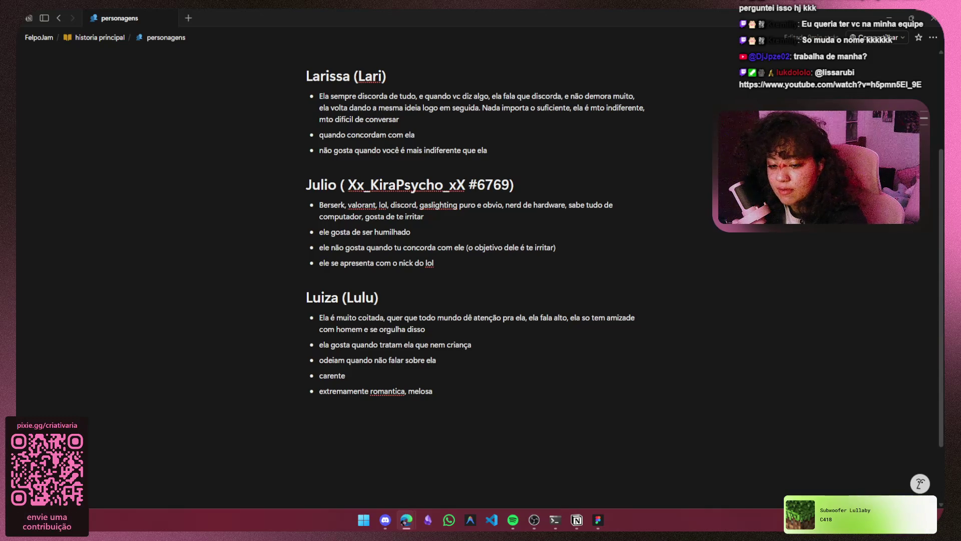
key(alt+Tab)
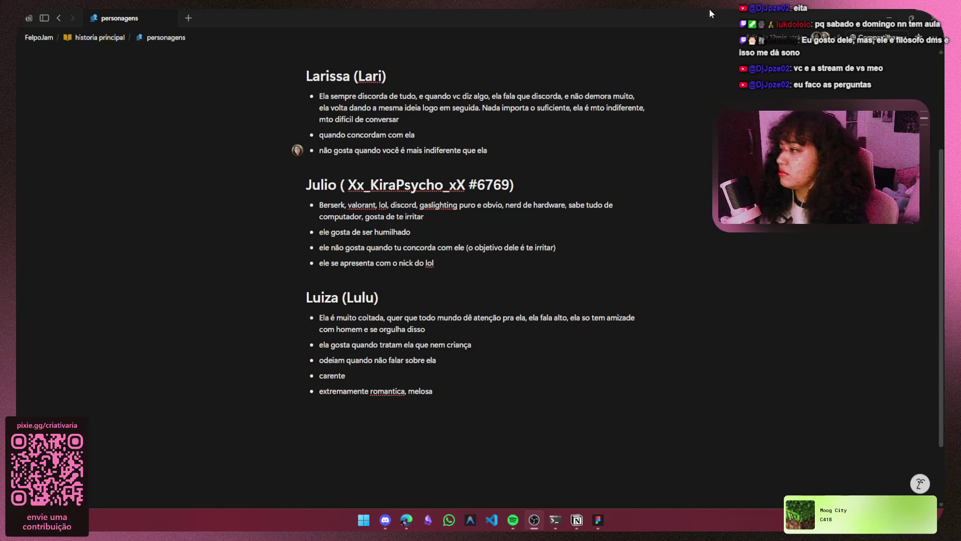
Add an empty bullet below Larissa's trait 'não gosta quando você é mais indiferente que ela'.
scroll(489, 187, up, 3)
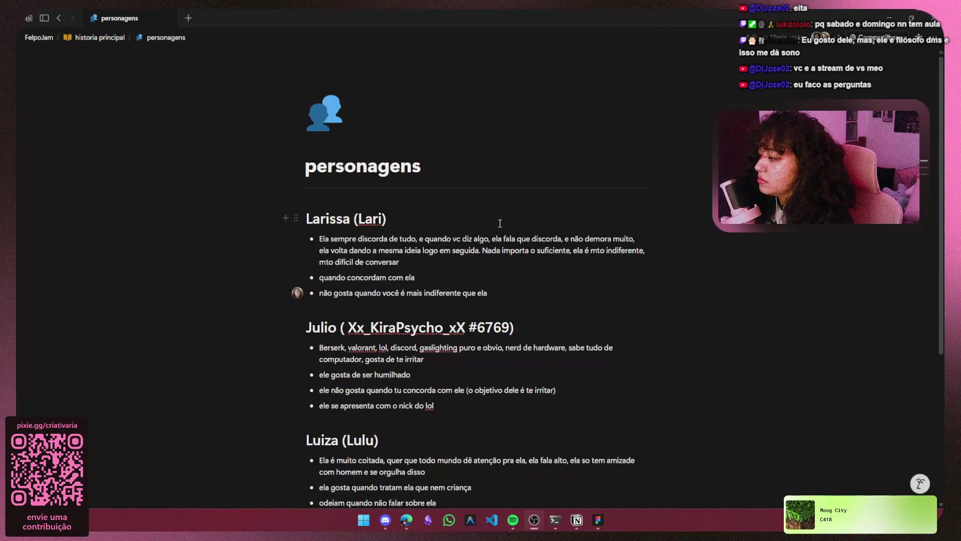
mouse_move(506, 293)
mouse_down()
mouse_move(307, 230)
mouse_move(306, 220)
mouse_up()
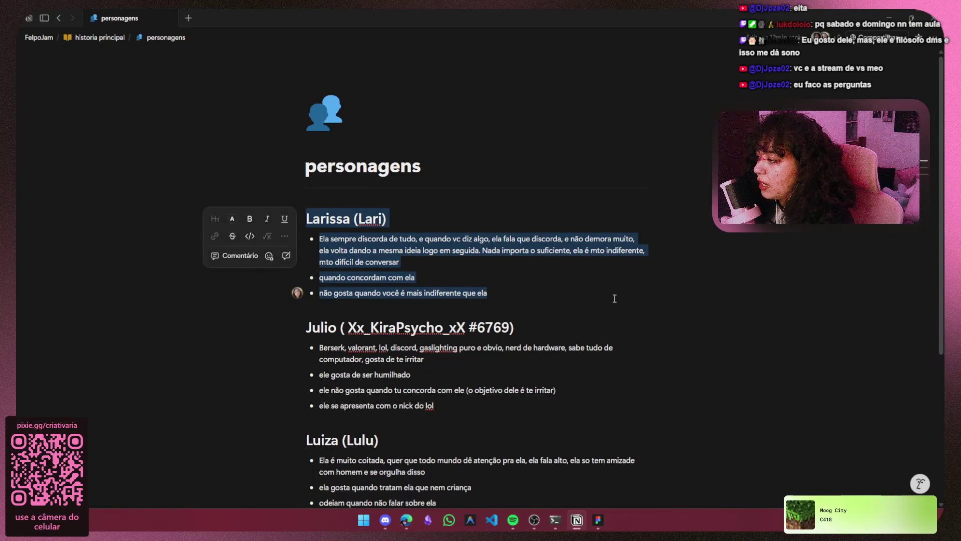
click(583, 274)
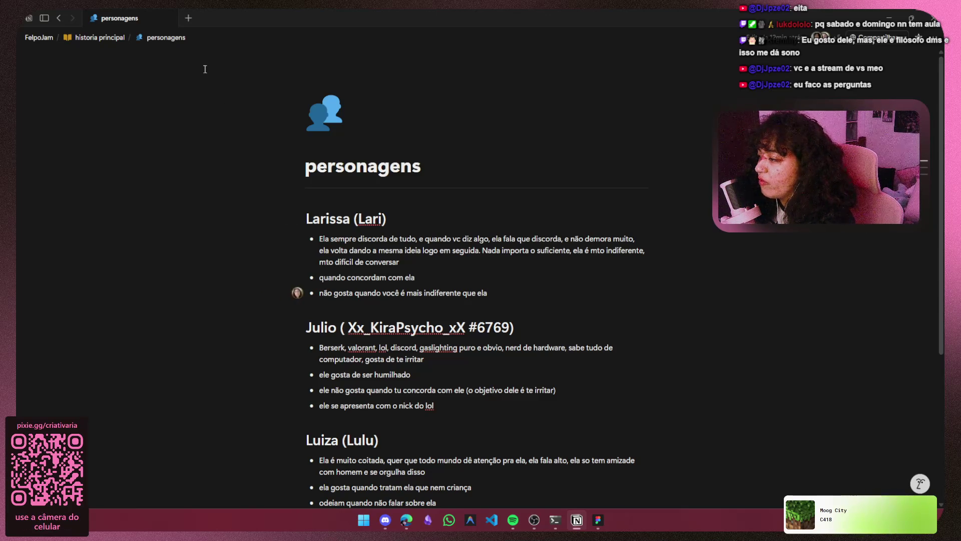
key(Return)
click(519, 287)
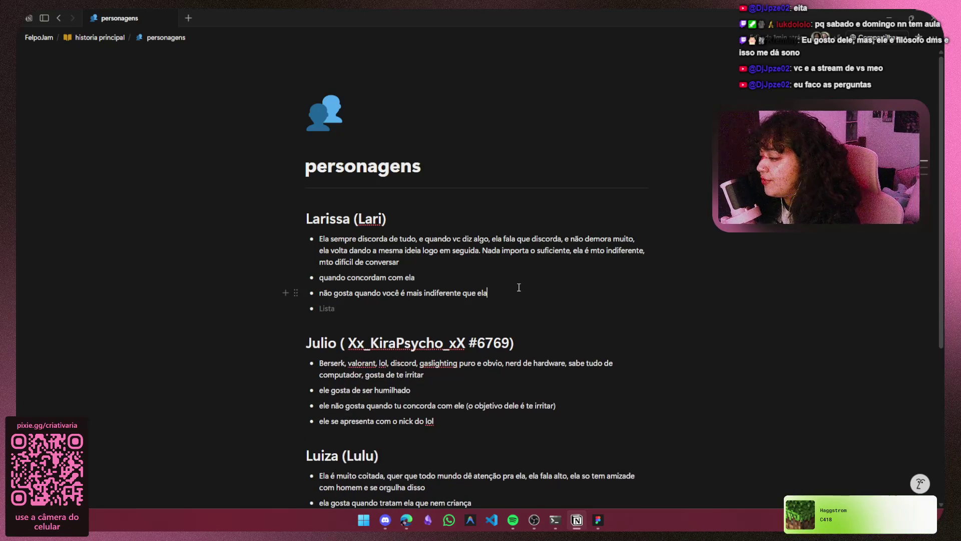
click(123, 44)
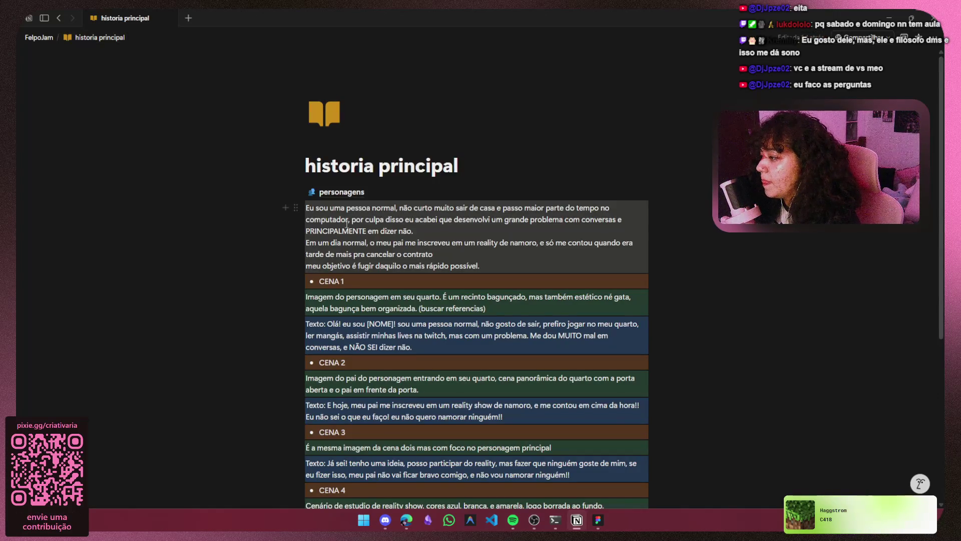
scroll(422, 423, down, 5)
scroll(422, 408, up, 3)
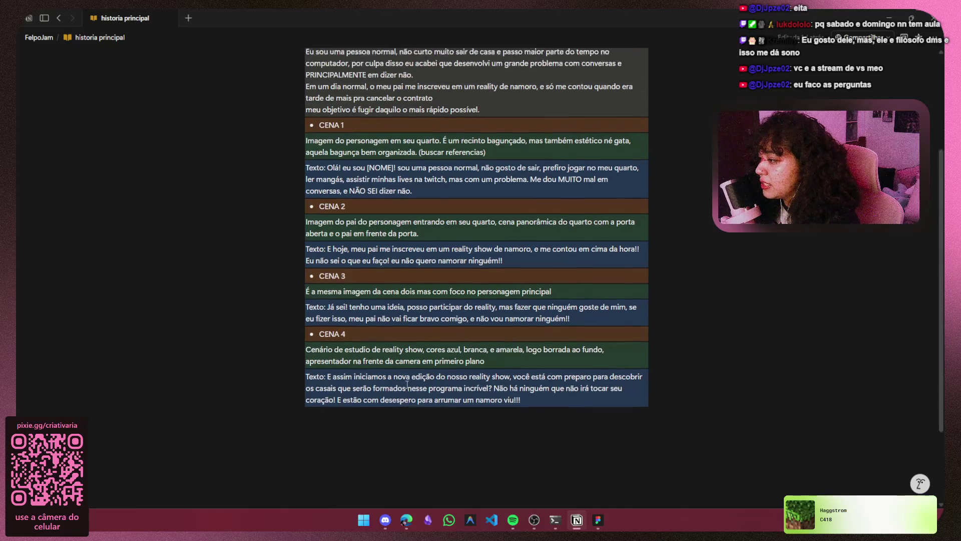
mouse_move(306, 110)
mouse_down()
mouse_move(367, 111)
mouse_move(480, 169)
mouse_move(307, 111)
mouse_up()
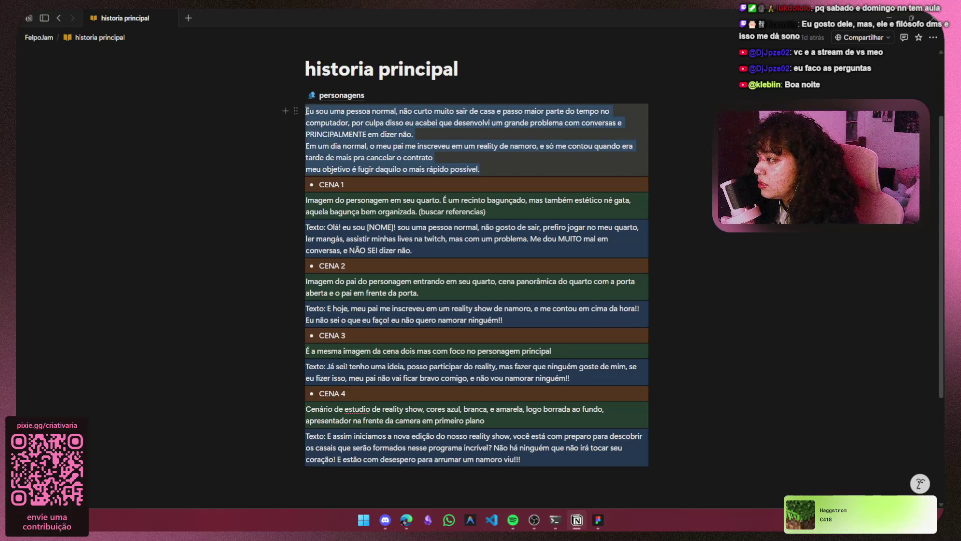
drag(307, 110, 307, 110)
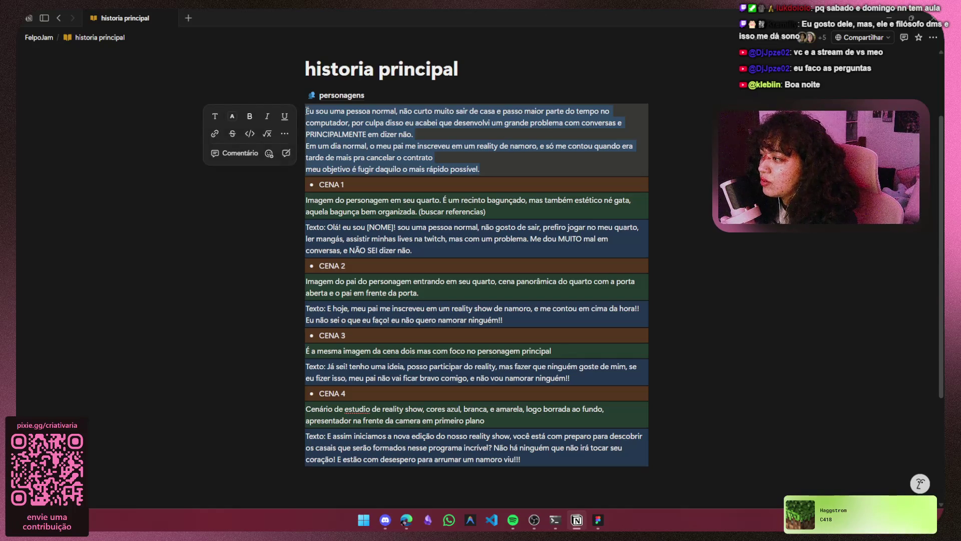
click(498, 169)
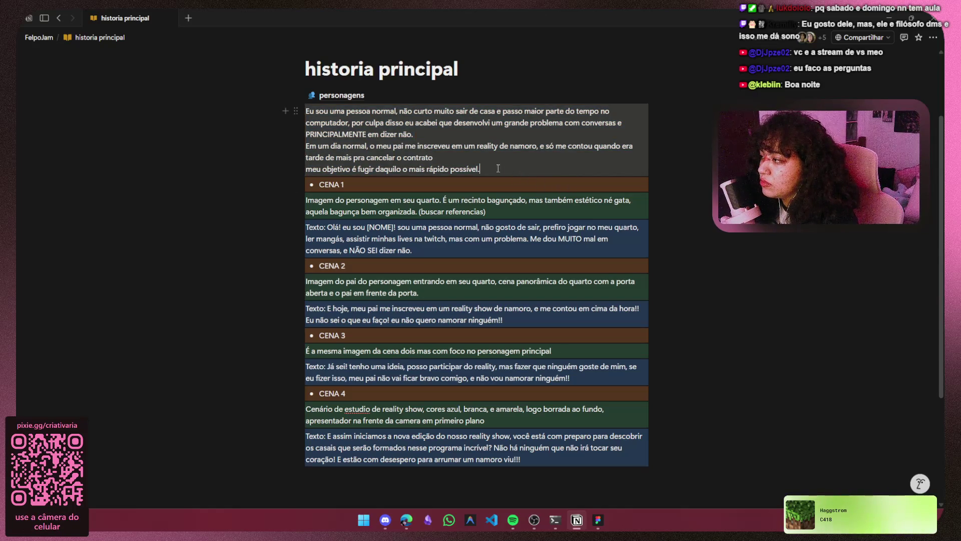
drag(498, 168, 304, 109)
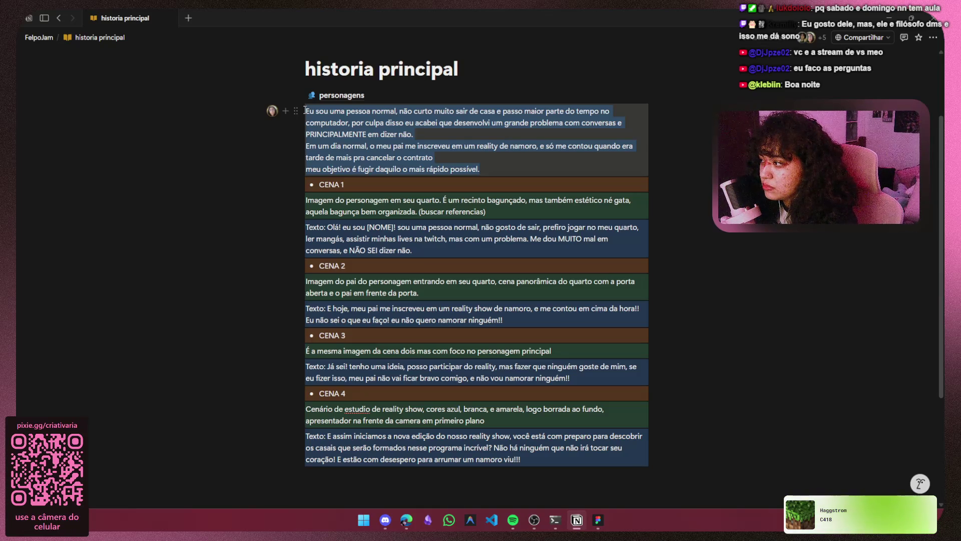
click(490, 167)
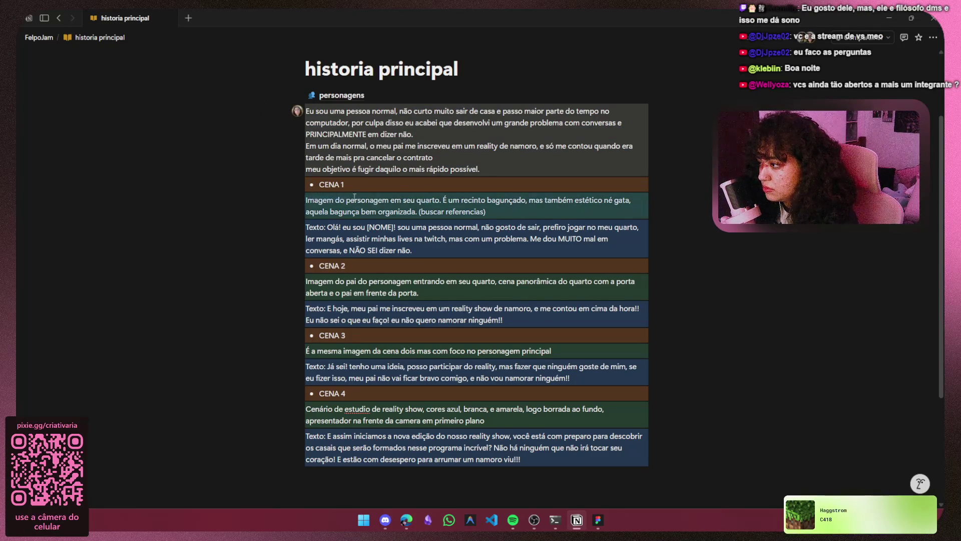
drag(440, 200, 467, 198)
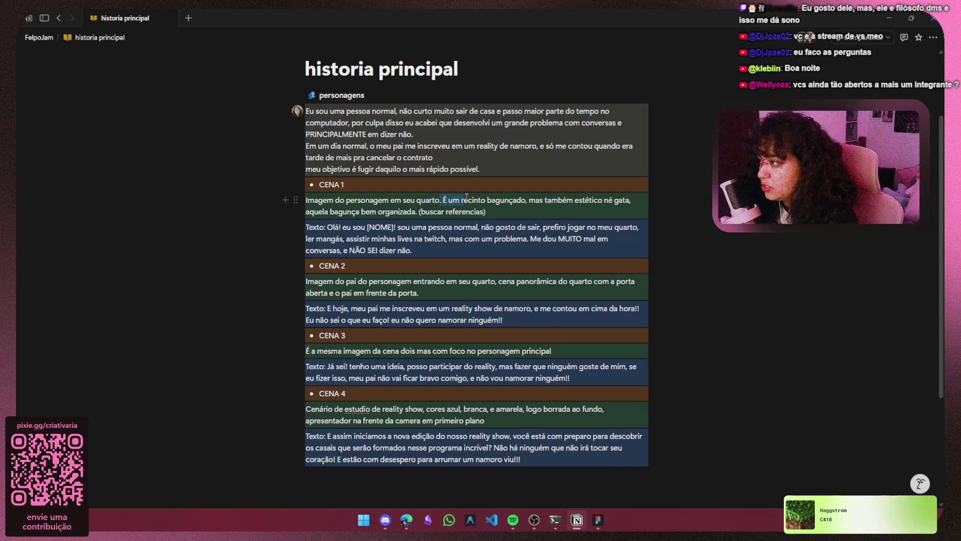
mouse_move(306, 199)
mouse_down()
mouse_move(599, 201)
mouse_move(333, 212)
mouse_move(510, 211)
mouse_move(305, 194)
mouse_up()
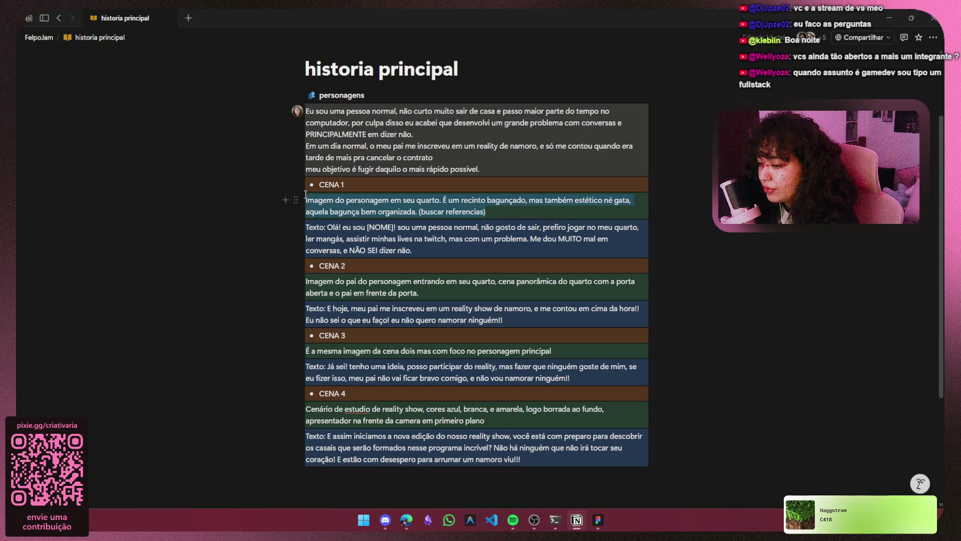
drag(305, 194, 305, 194)
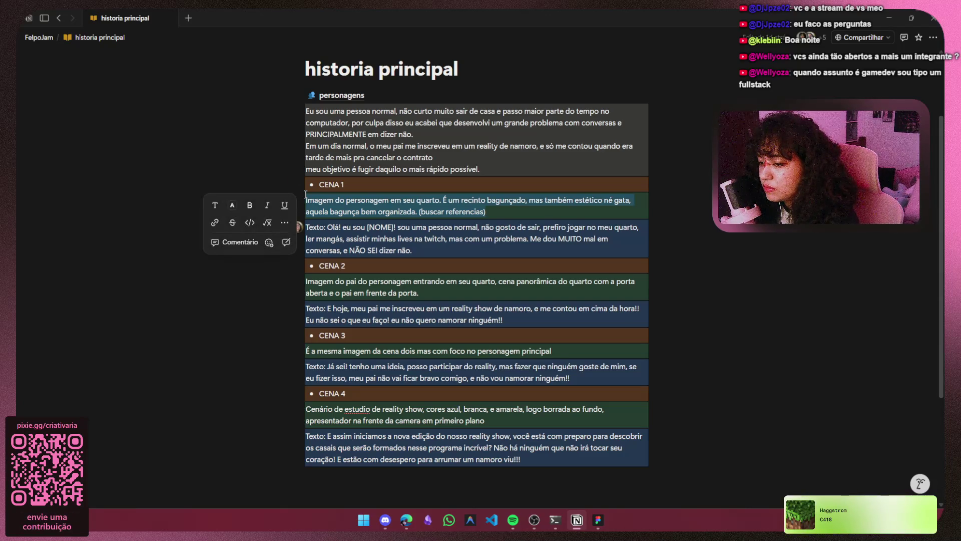
click(361, 200)
drag(417, 253, 307, 223)
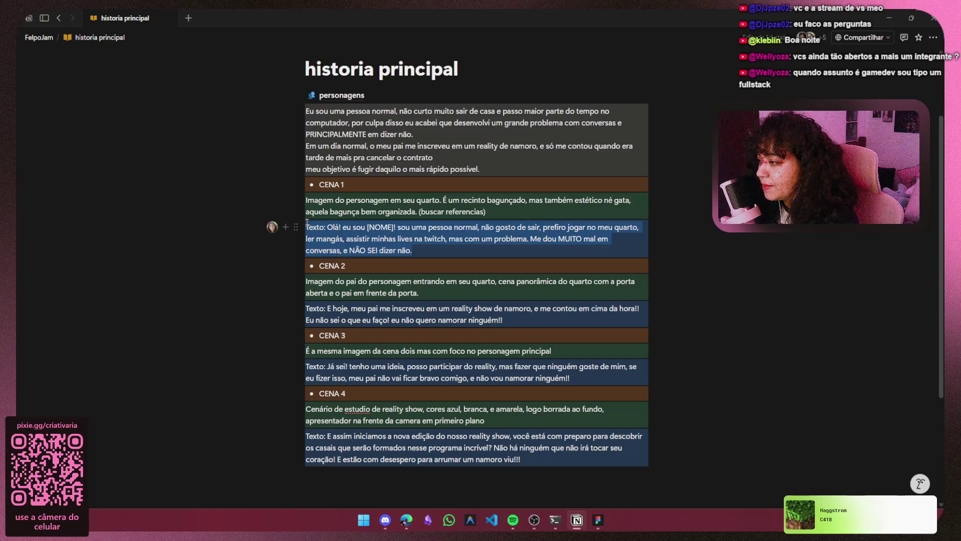
click(307, 223)
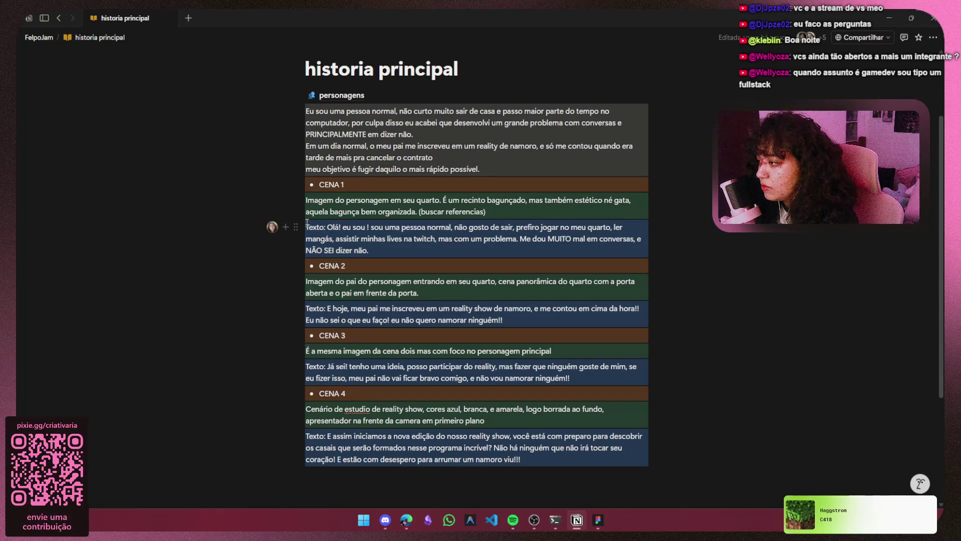
text(Tiê)
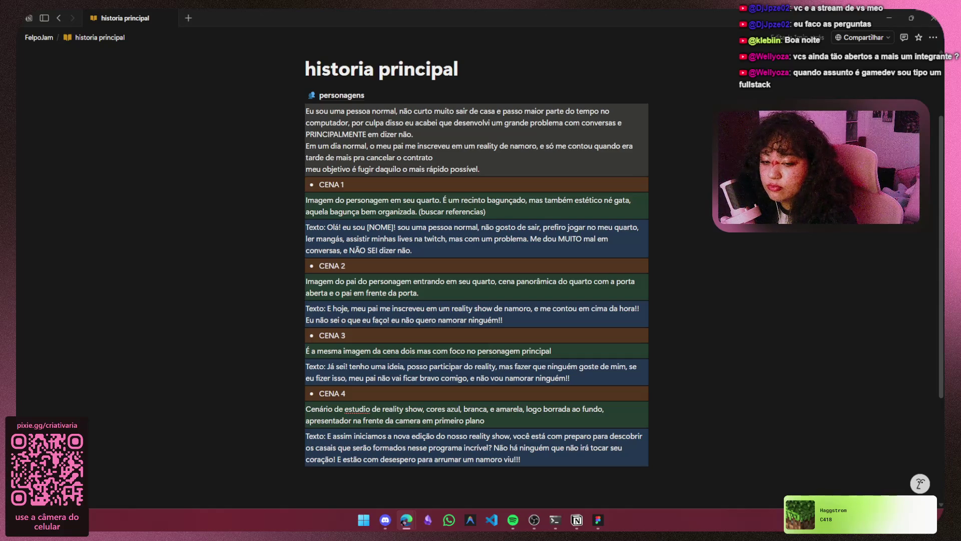
key(alt+Tab)
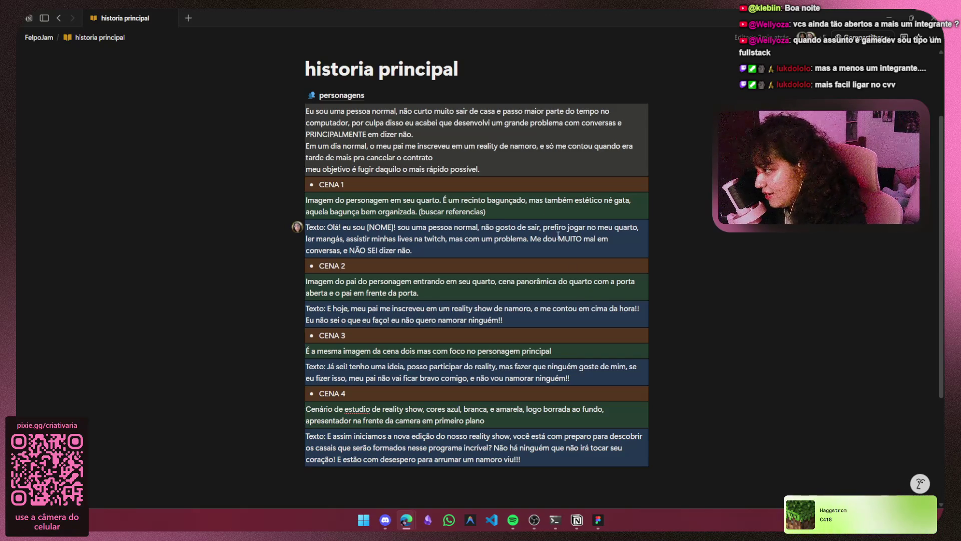
End the CENA 1 dialogue with 'dizer não!!!' instead of a period.
drag(415, 251, 305, 220)
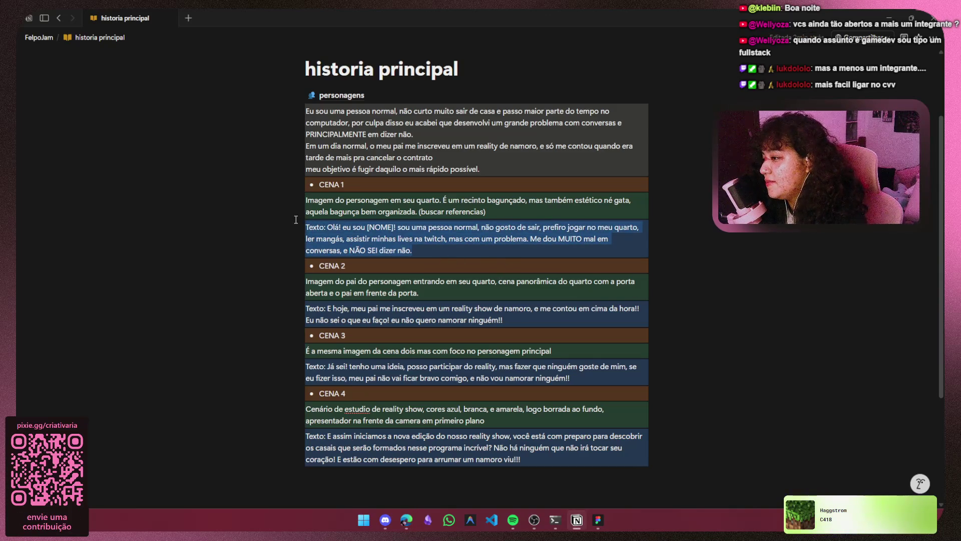
click(296, 220)
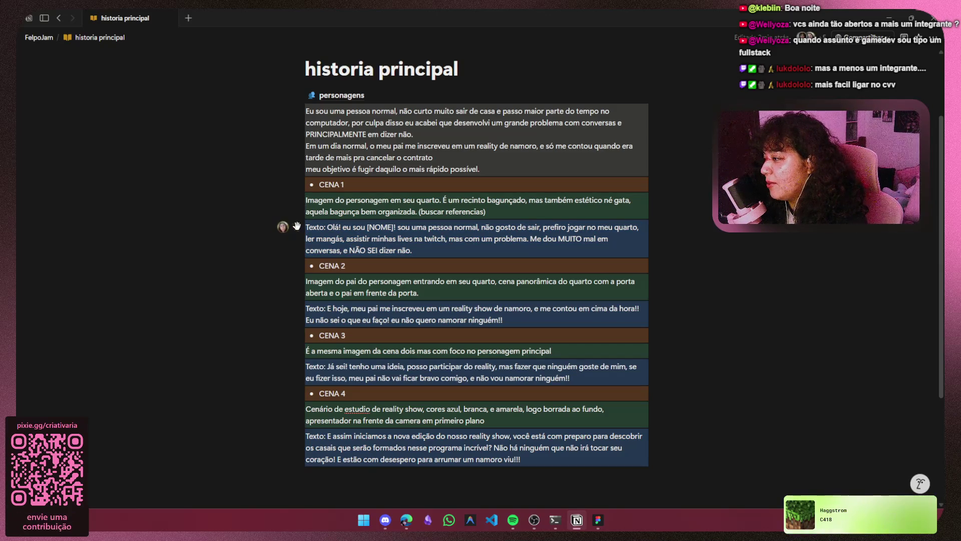
mouse_move(307, 238)
mouse_down()
mouse_move(528, 237)
mouse_move(343, 250)
mouse_up()
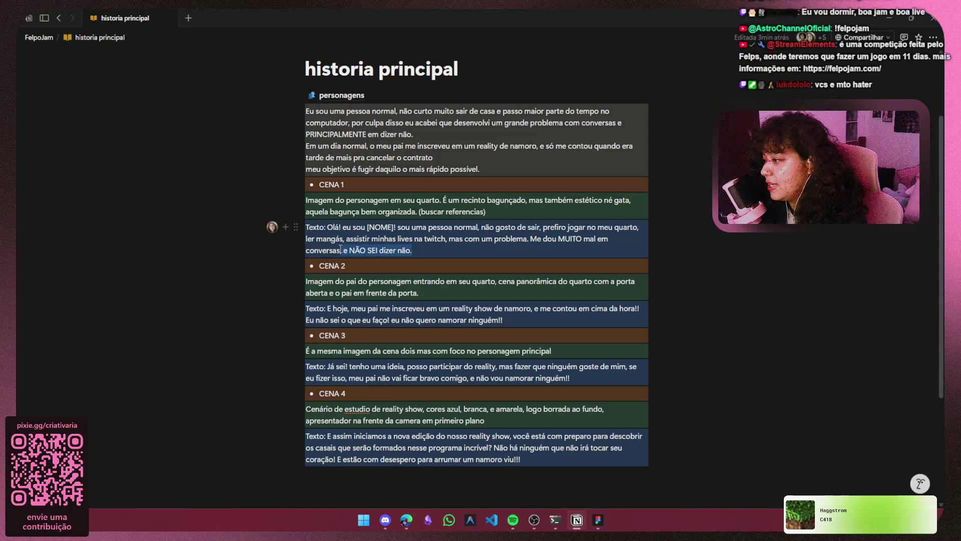
click(467, 236)
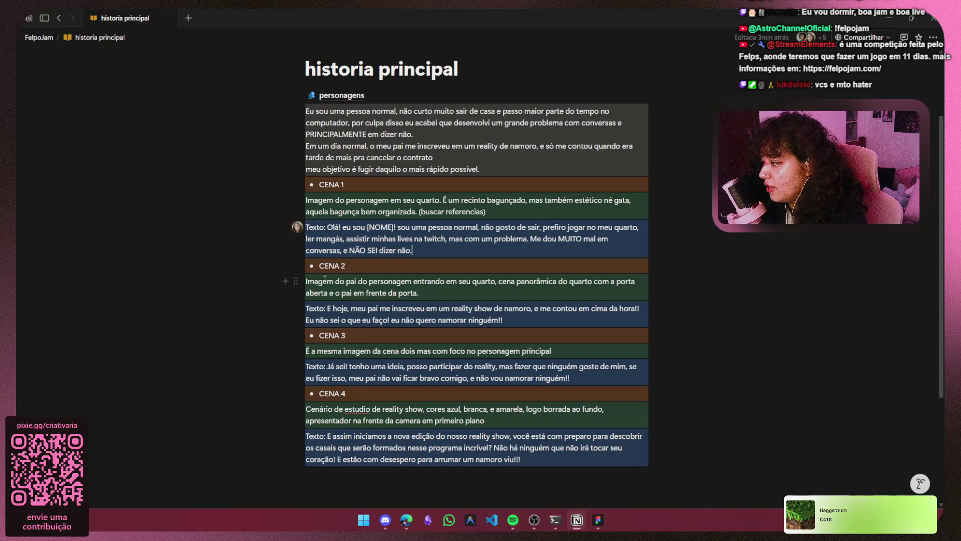
key(BackSpace)
text(!!!)
Review the CENA 2 description and dialogue and the CENA 3 dialogue by selecting their text.
drag(306, 281, 394, 281)
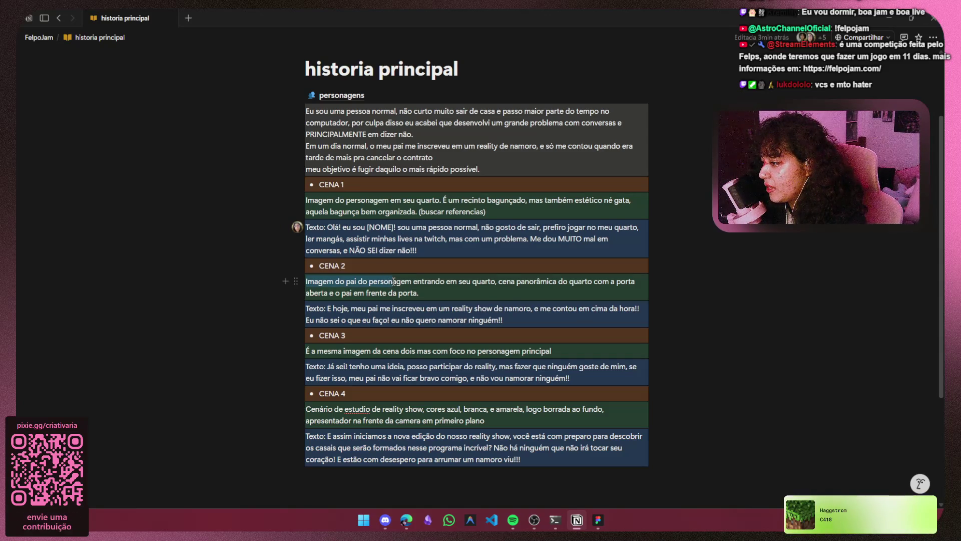
mouse_move(394, 281)
mouse_down()
mouse_move(420, 294)
mouse_move(308, 286)
mouse_up()
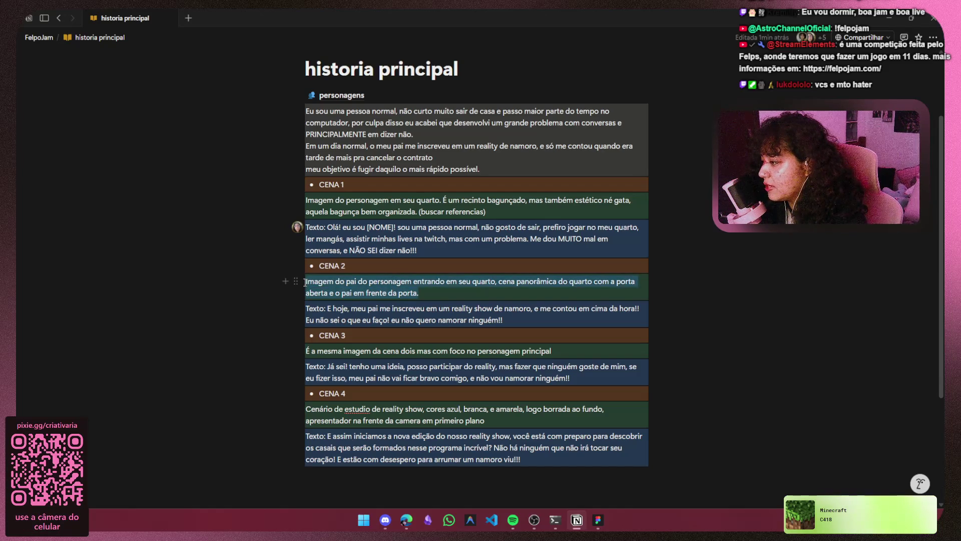
click(734, 317)
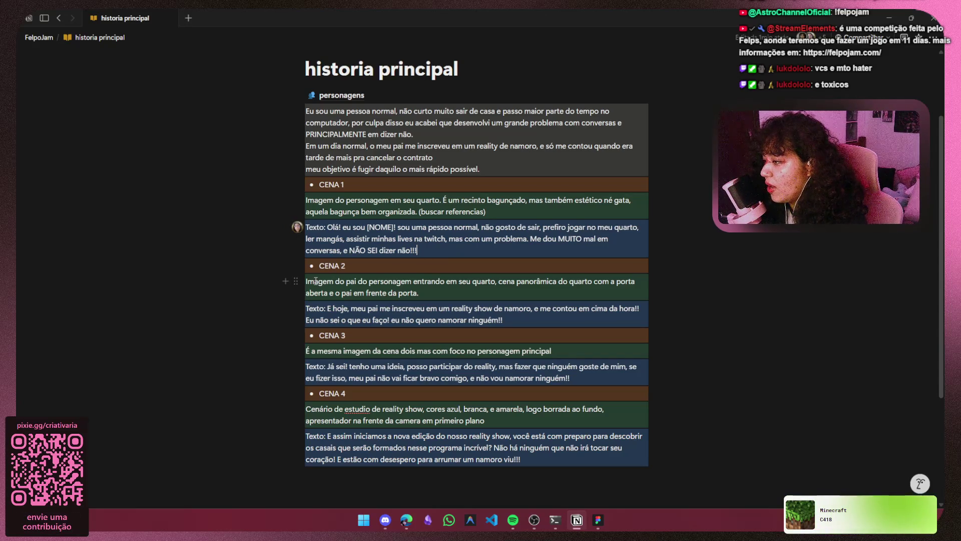
drag(307, 293, 396, 291)
click(434, 294)
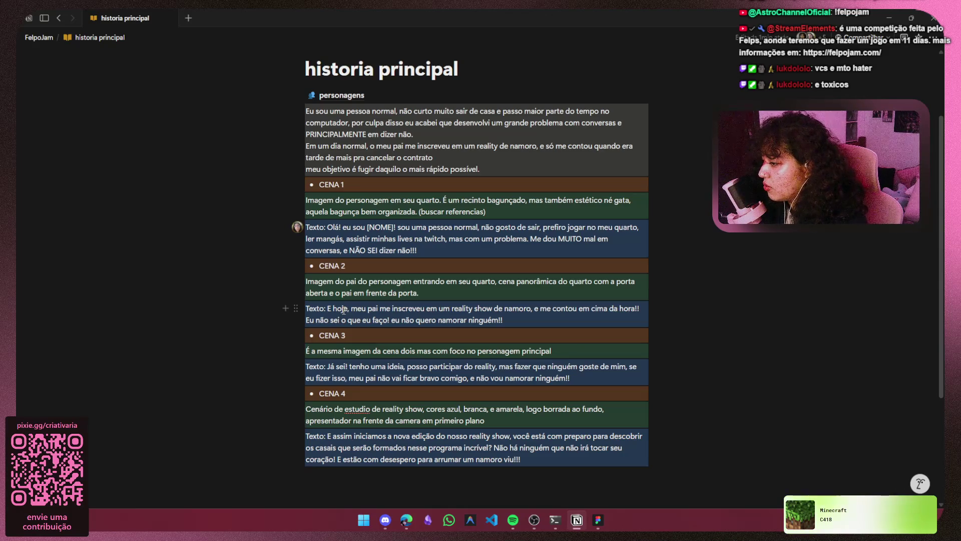
drag(344, 318, 501, 319)
click(520, 319)
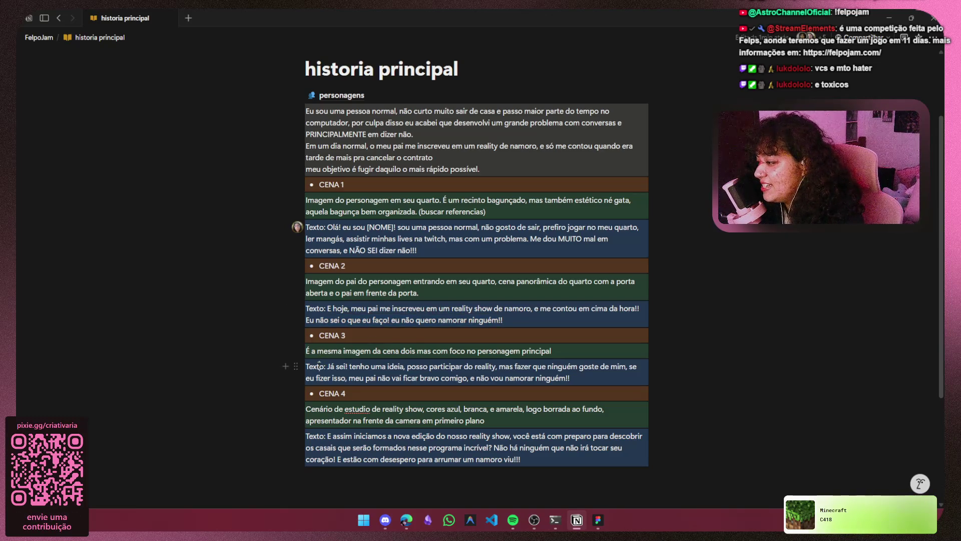
drag(319, 366, 348, 366)
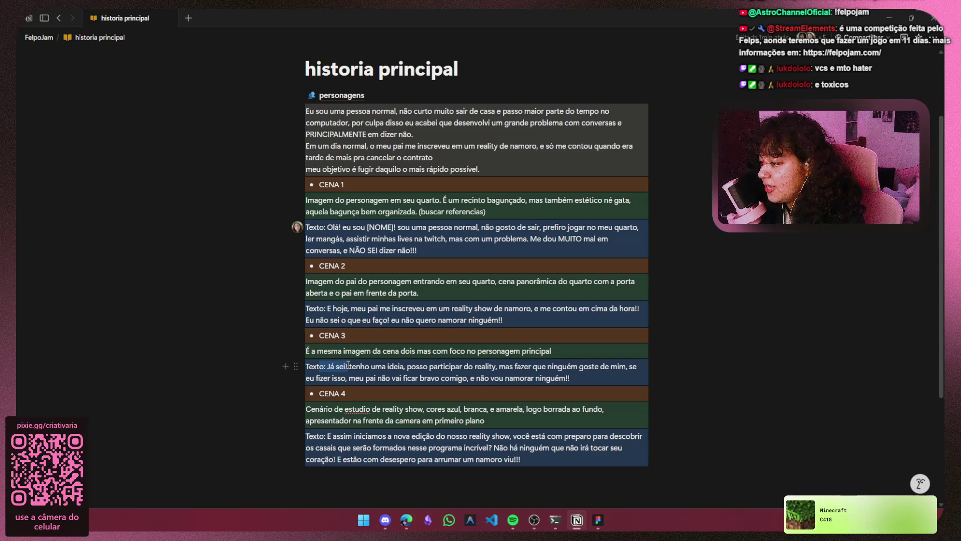
mouse_move(348, 365)
mouse_down()
mouse_move(633, 366)
mouse_move(337, 384)
mouse_move(575, 377)
mouse_up()
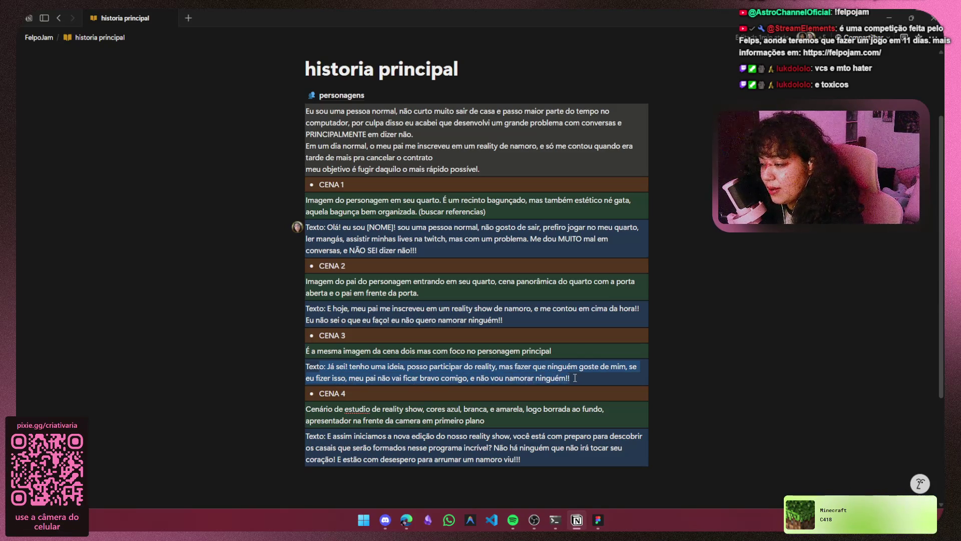
Review the CENA 4 dialogue ending 'um namoro viu', then add an empty block below it.
mouse_move(313, 435)
mouse_down()
mouse_move(380, 436)
mouse_move(401, 381)
mouse_move(571, 378)
mouse_move(330, 390)
mouse_move(369, 384)
mouse_up()
scroll(381, 437, down, 1)
mouse_move(441, 384)
mouse_down()
mouse_move(476, 396)
mouse_move(482, 379)
mouse_move(484, 388)
mouse_move(547, 379)
mouse_move(326, 401)
mouse_move(518, 399)
mouse_up()
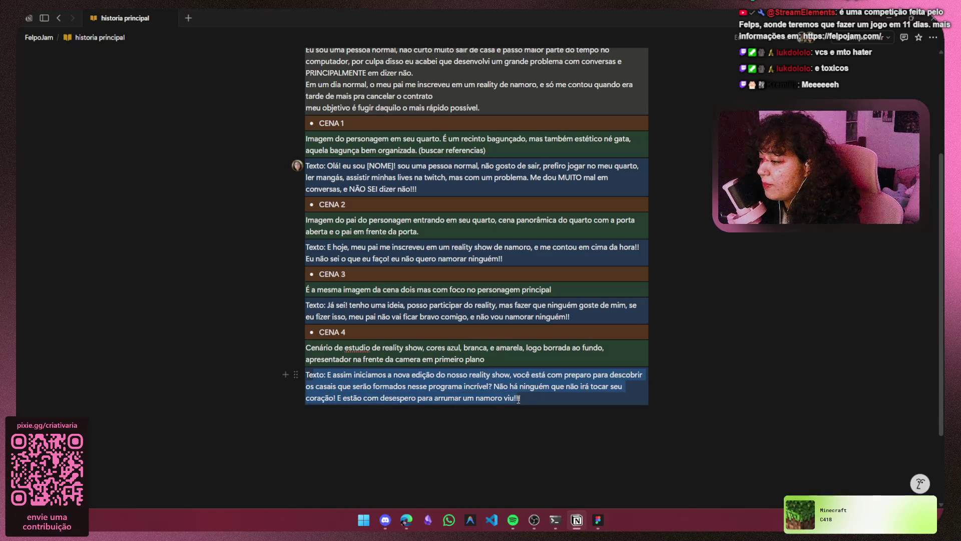
click(548, 400)
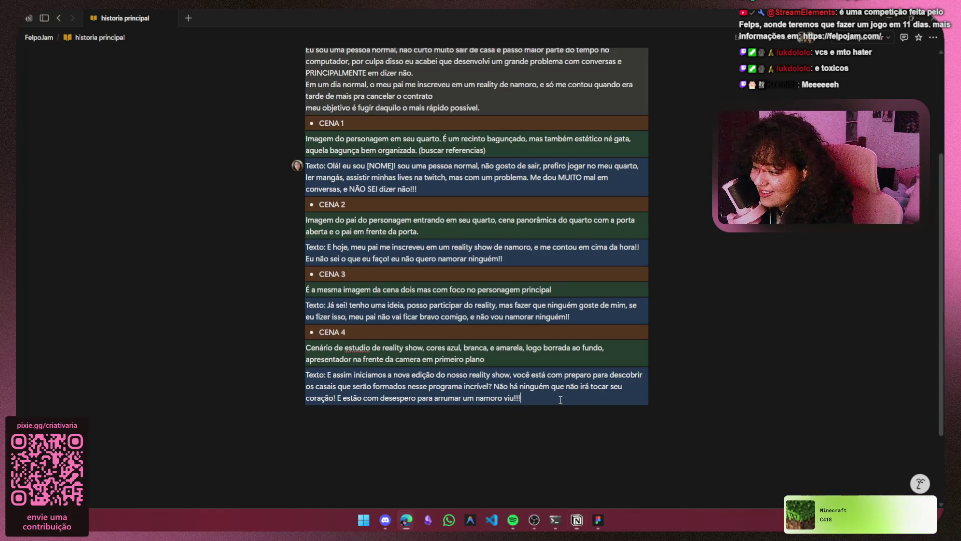
mouse_move(462, 399)
mouse_down()
mouse_move(513, 396)
mouse_move(335, 398)
mouse_up()
click(538, 403)
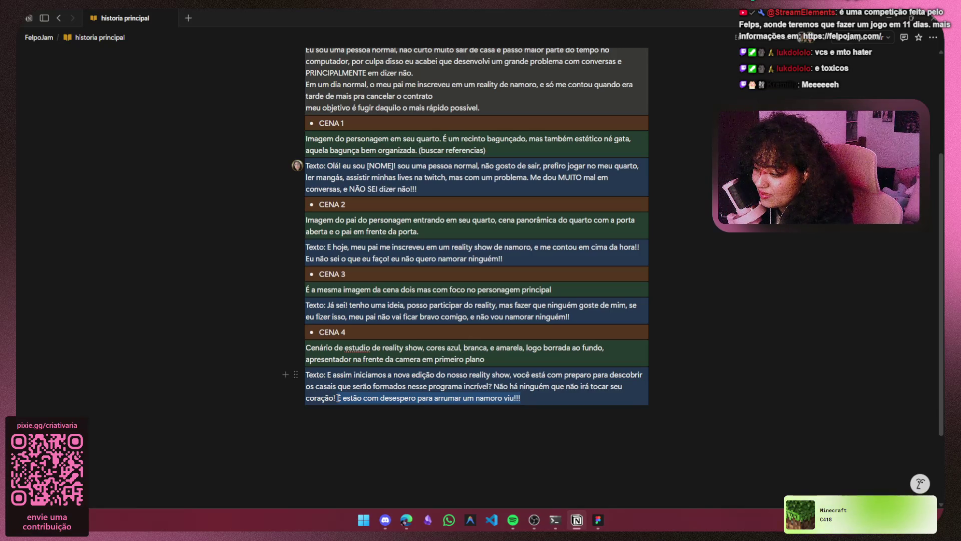
click(554, 398)
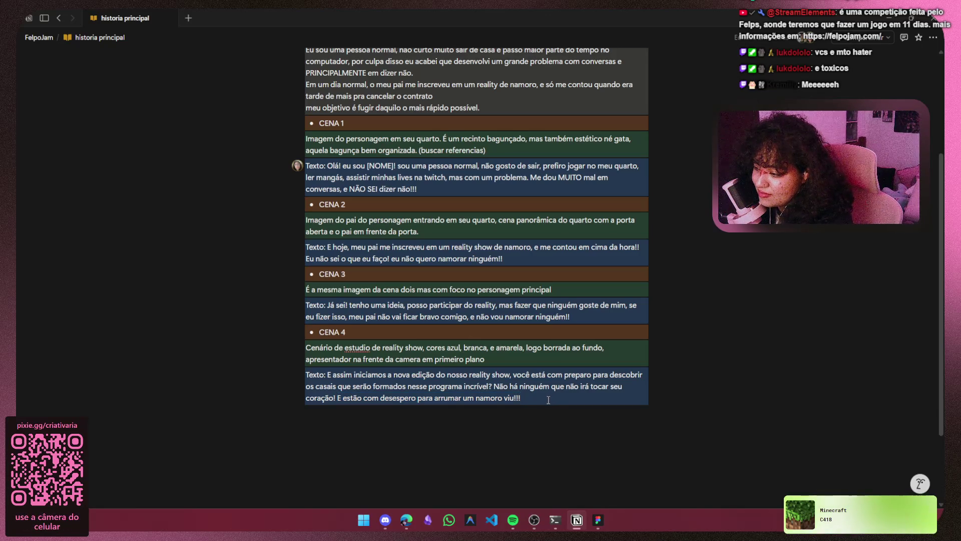
click(486, 422)
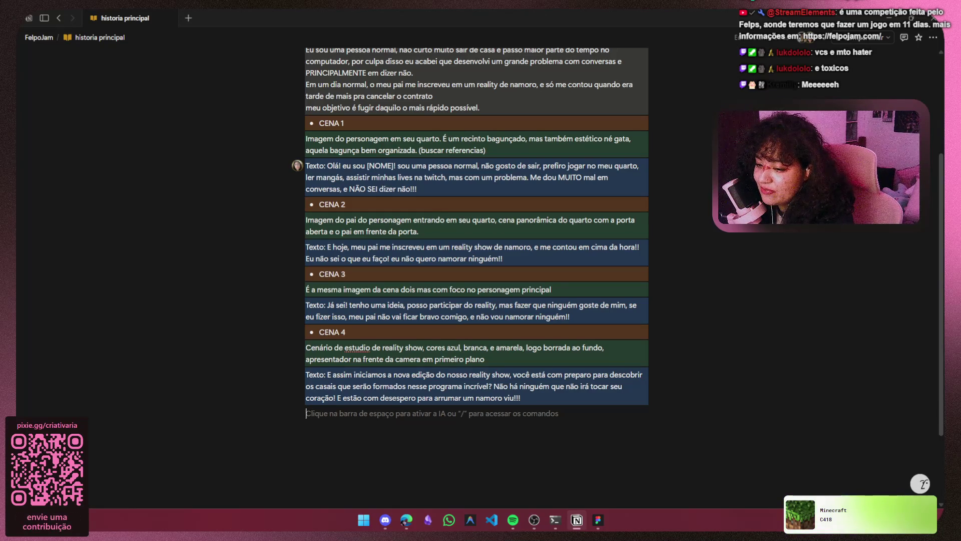
Open the personagens subpage and look over the end of Larissa's bullet list.
key(alt+Tab)
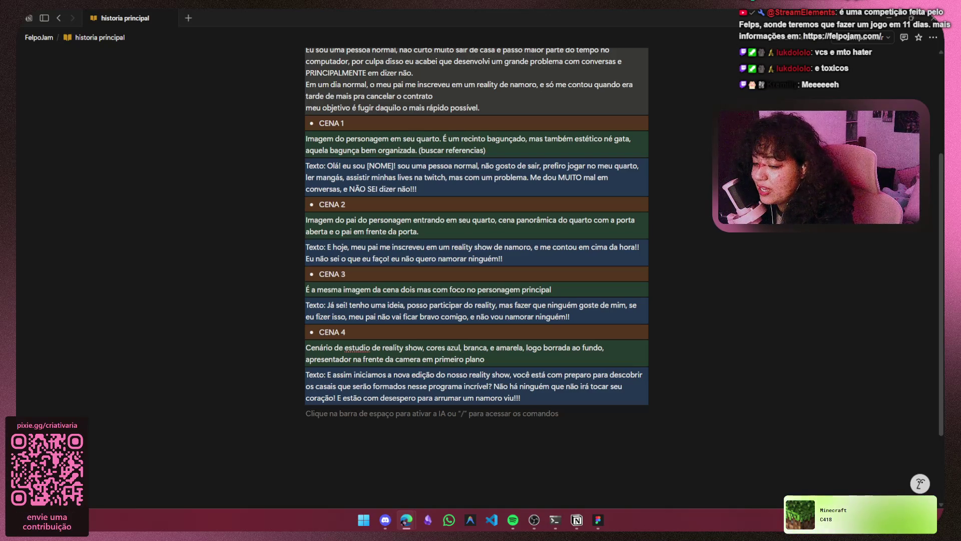
scroll(352, 196, up, 3)
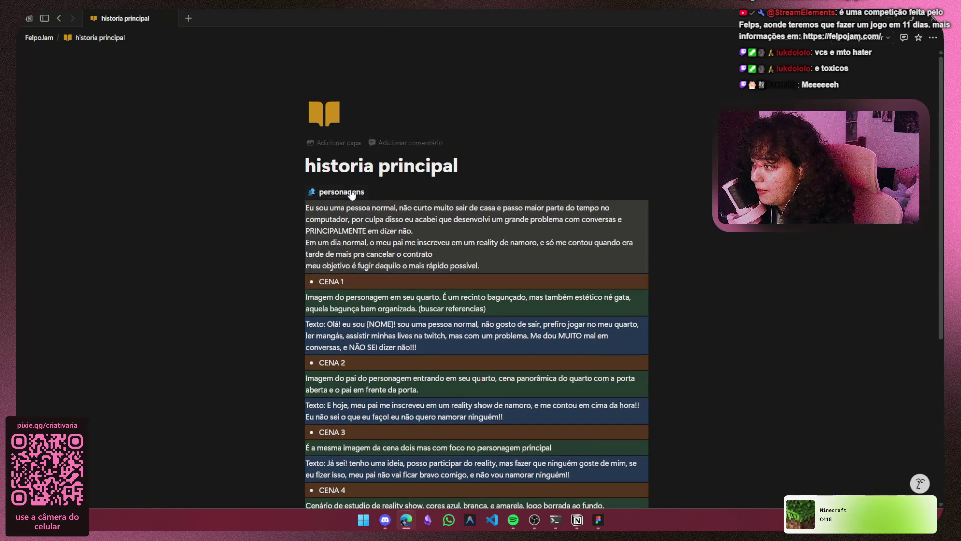
click(352, 194)
scroll(374, 354, down, 5)
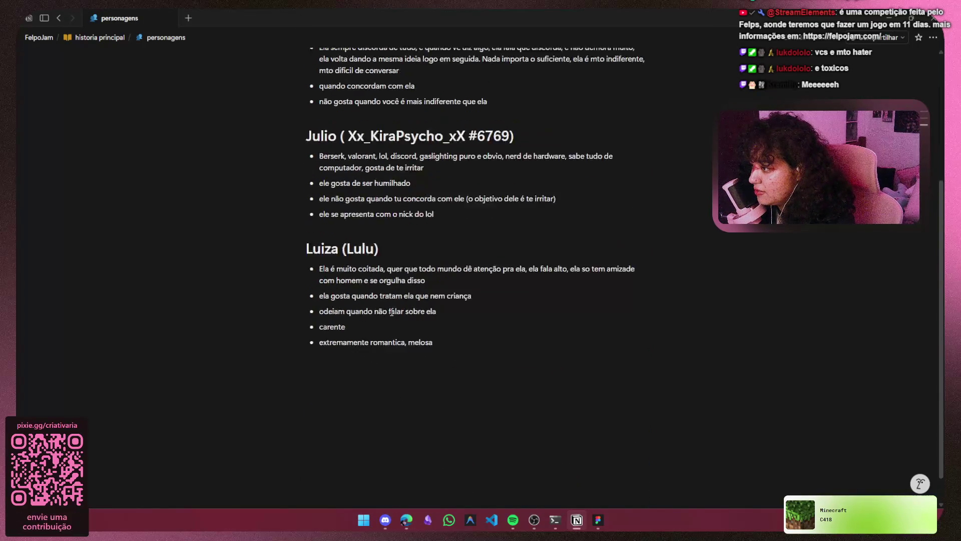
scroll(392, 312, up, 1)
scroll(439, 246, up, 3)
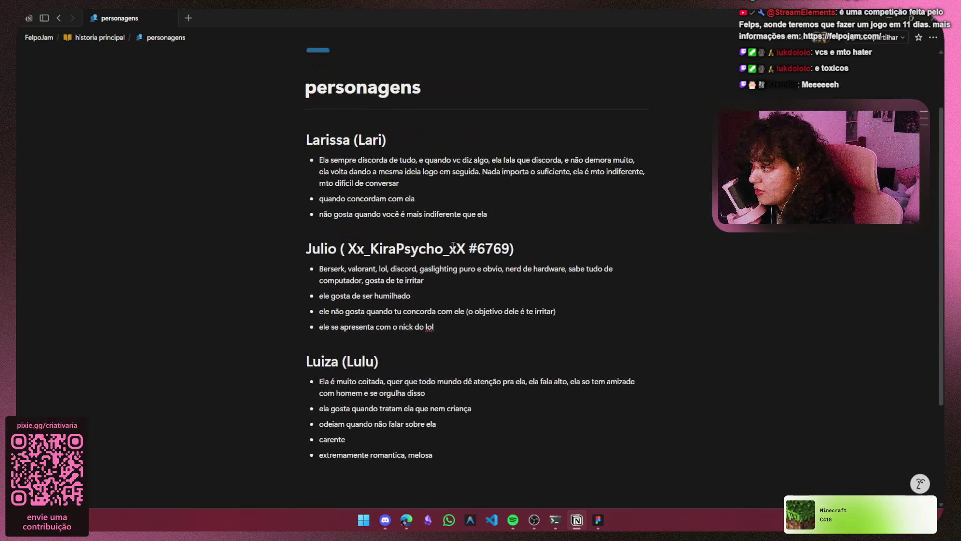
click(506, 219)
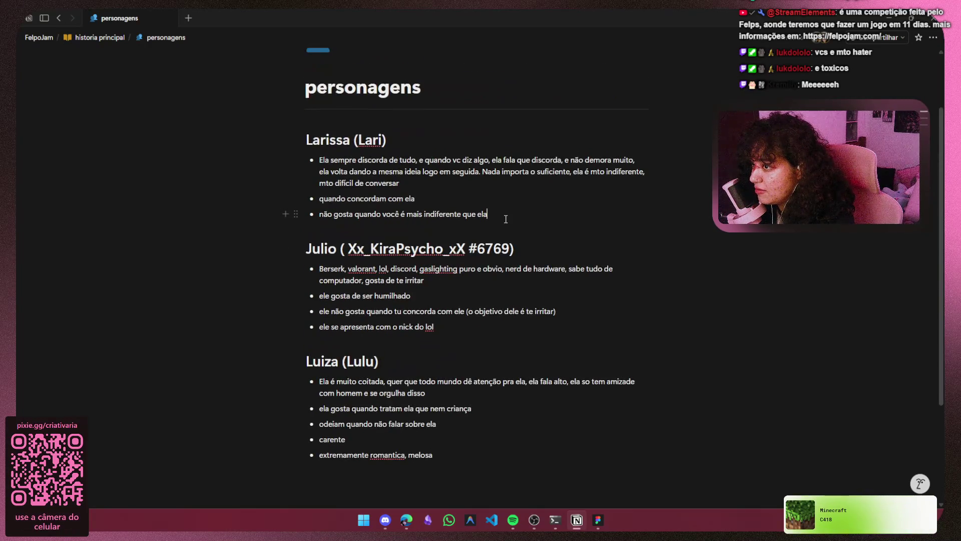
Return to the historia principal page and bring Discord to the front.
click(99, 41)
scroll(423, 483, down, 4)
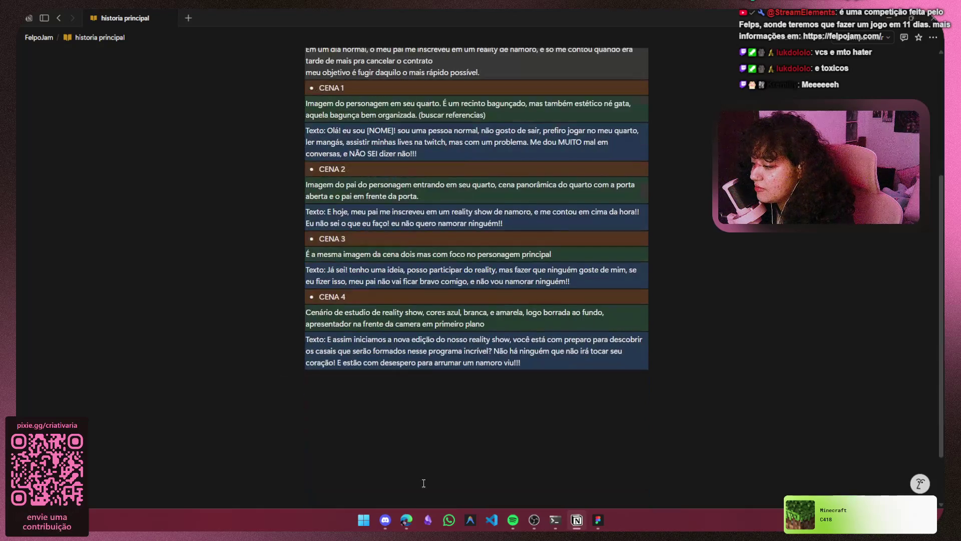
click(381, 527)
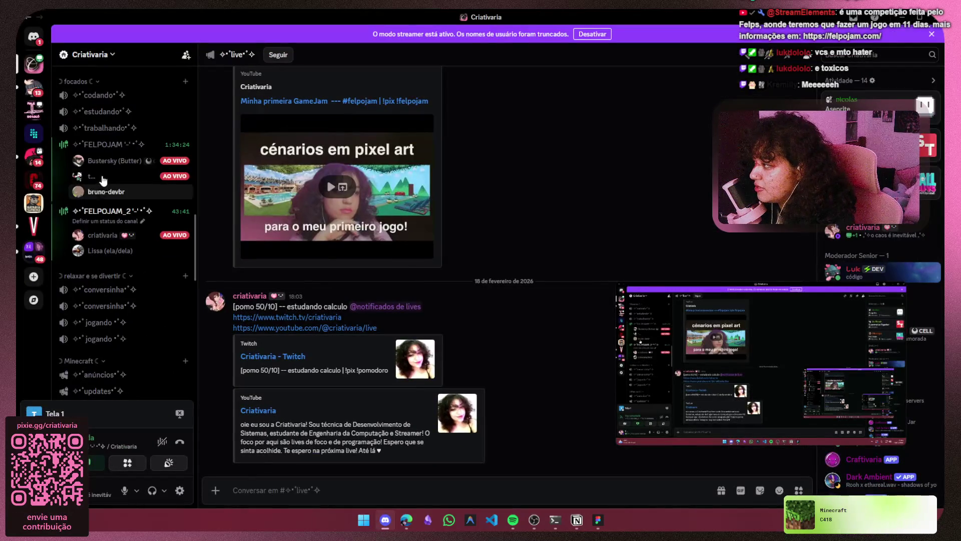
Check the FelpoJam group chat, move the screen-share preview aside, return to Criativaria, then minimize Discord.
mouse_move(115, 173)
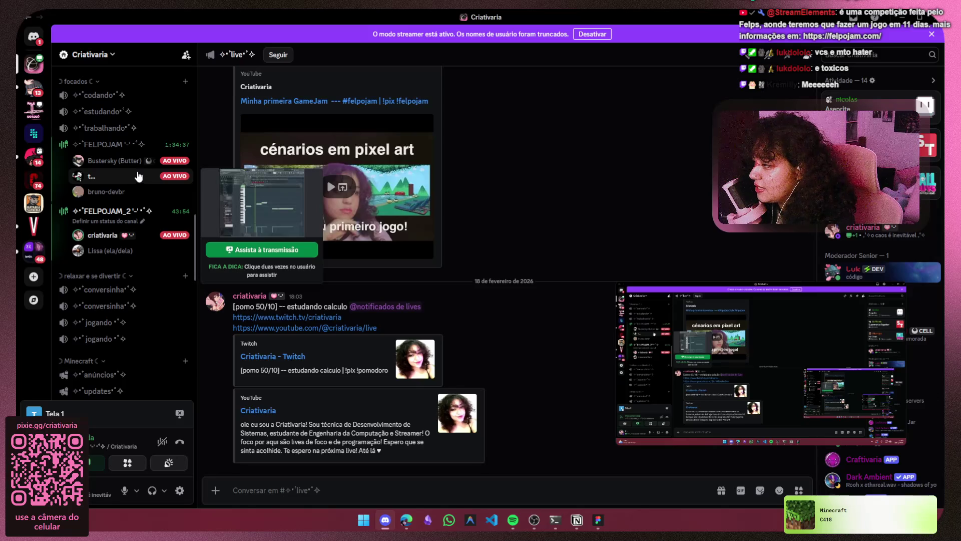
click(33, 37)
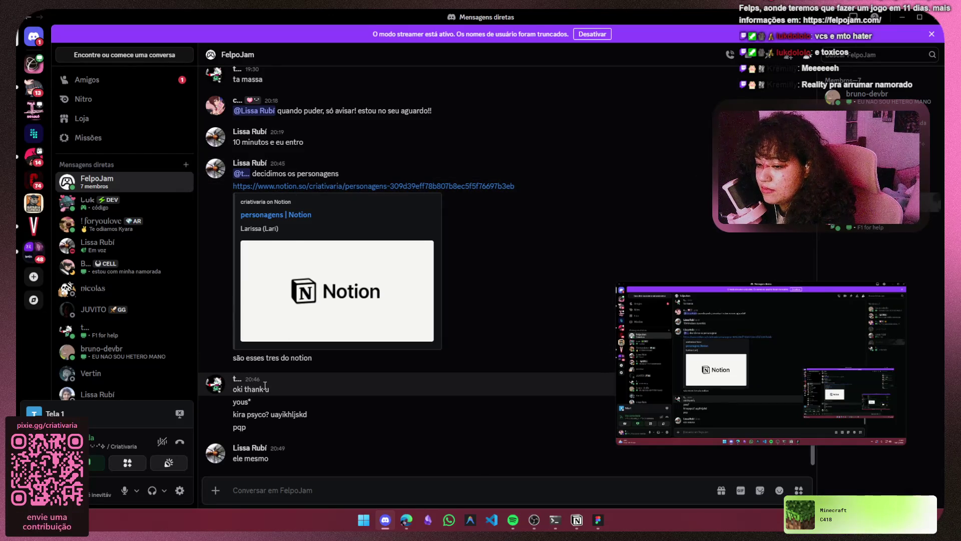
mouse_move(723, 331)
mouse_down()
mouse_move(697, 323)
mouse_move(597, 364)
mouse_move(714, 370)
mouse_move(653, 379)
mouse_move(728, 328)
mouse_move(596, 343)
mouse_move(165, 344)
mouse_move(83, 374)
mouse_move(775, 365)
mouse_move(762, 369)
mouse_up()
drag(649, 369, 711, 368)
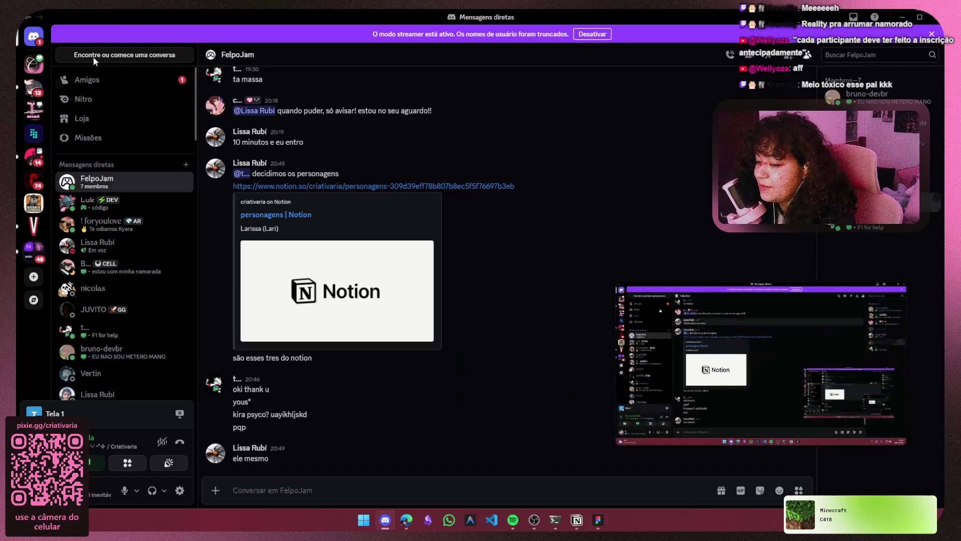
click(27, 62)
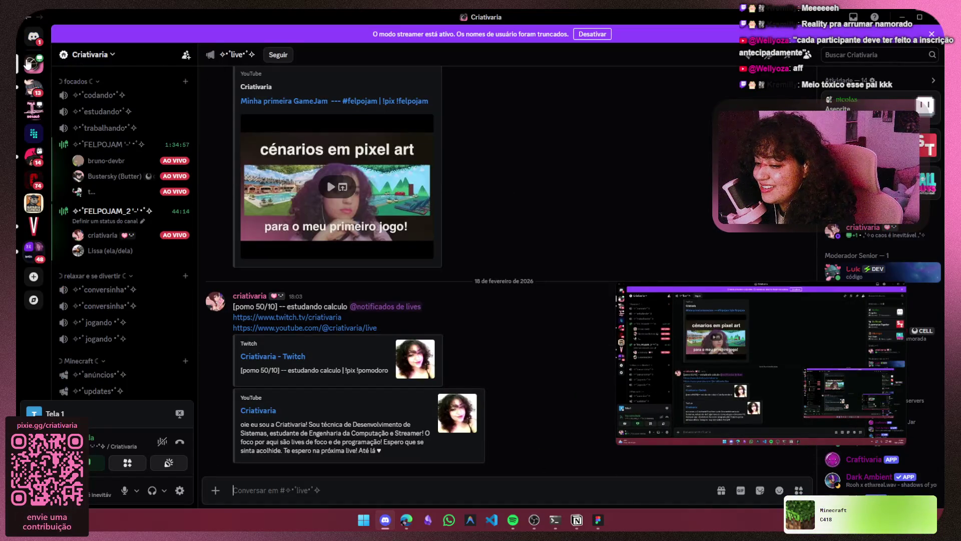
click(902, 16)
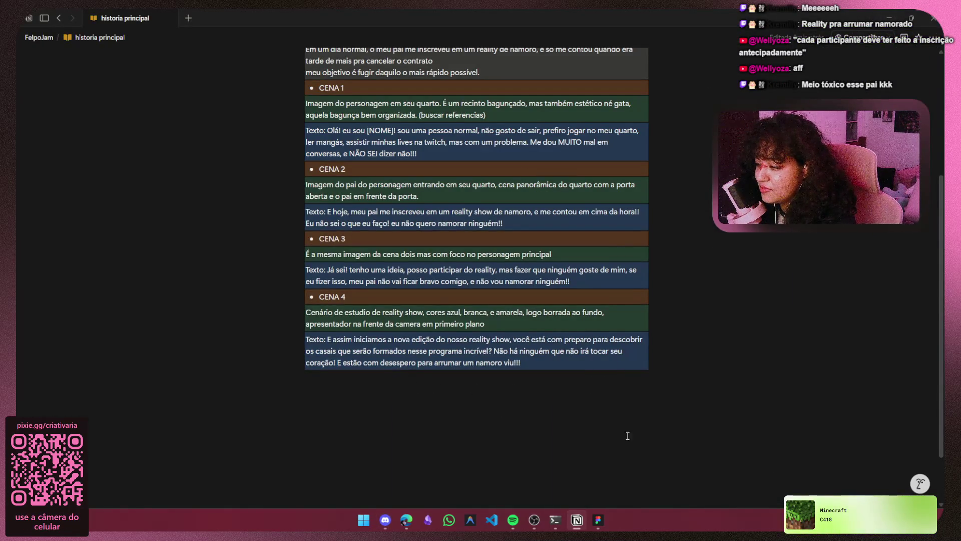
On the Figma refs board, nudge the Vai Dar Namoro image up and right.
click(598, 519)
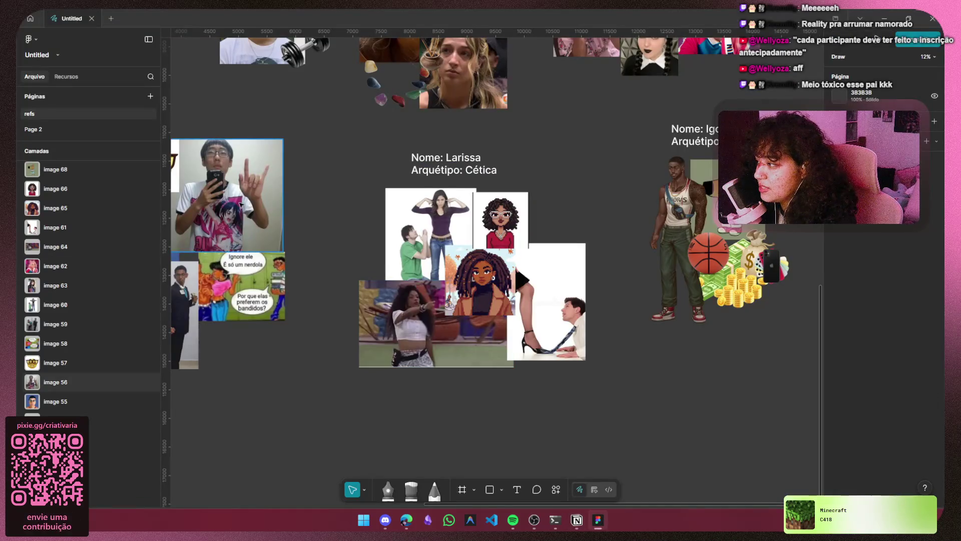
scroll(496, 271, up, 10)
scroll(514, 279, up, 5)
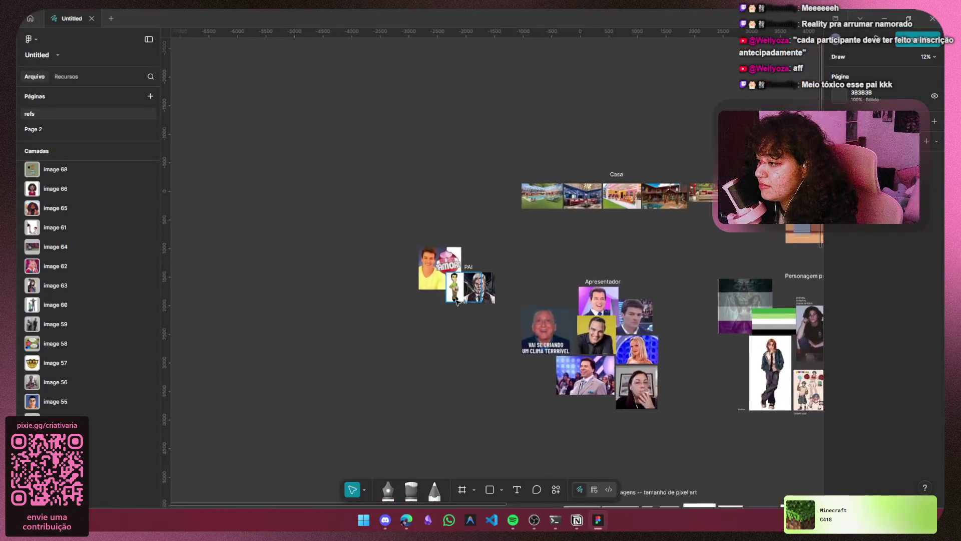
ctrl+scroll(452, 305, up, 8)
ctrl+scroll(329, 351, up, 1)
scroll(328, 385, up, 3)
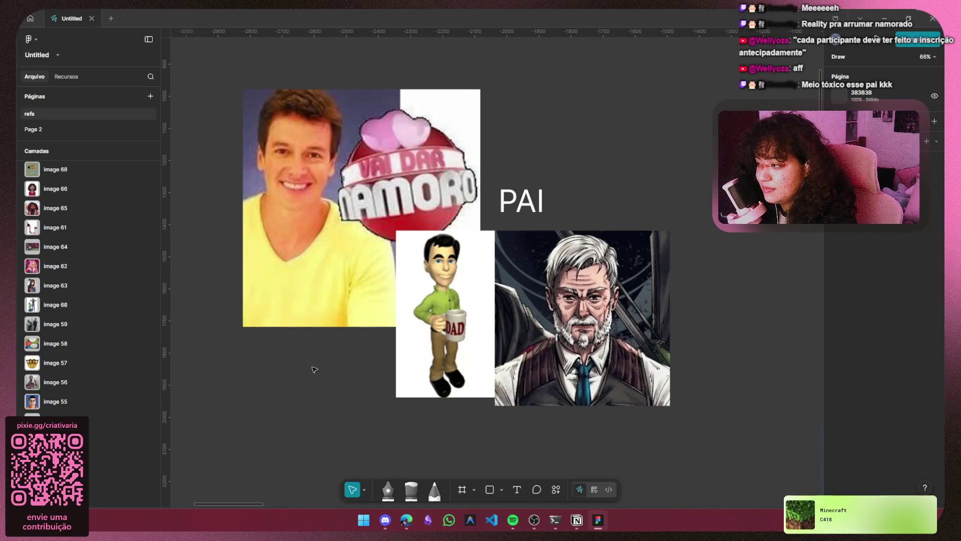
drag(316, 216, 322, 190)
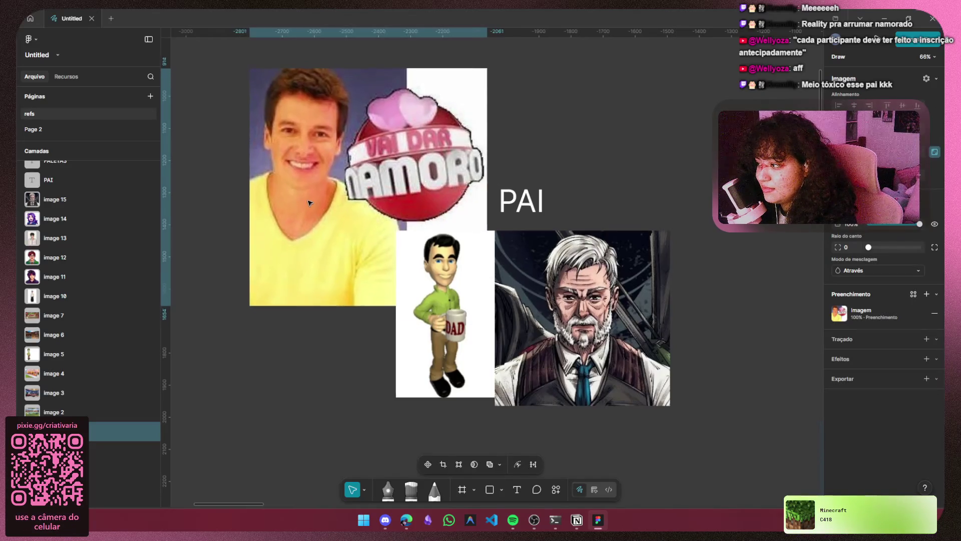
click(684, 152)
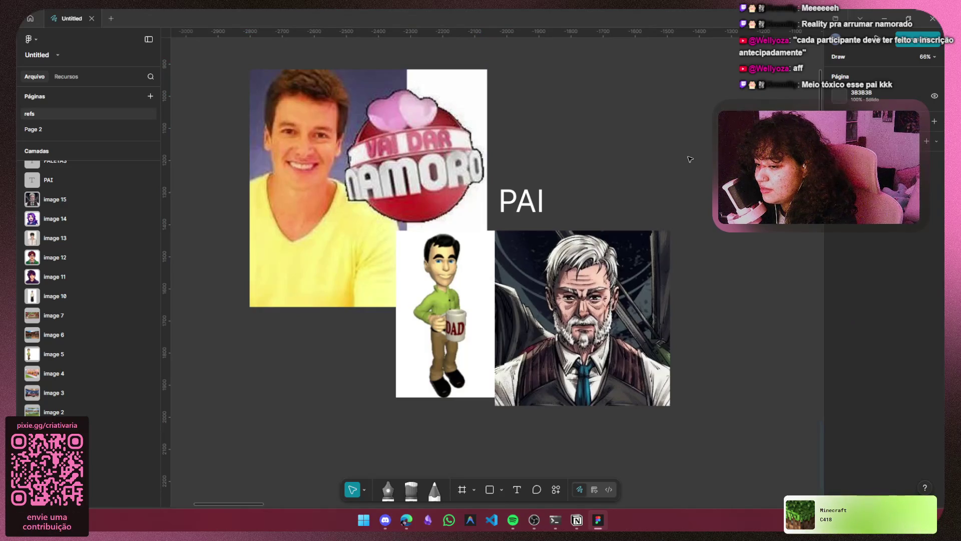
key(alt+Tab)
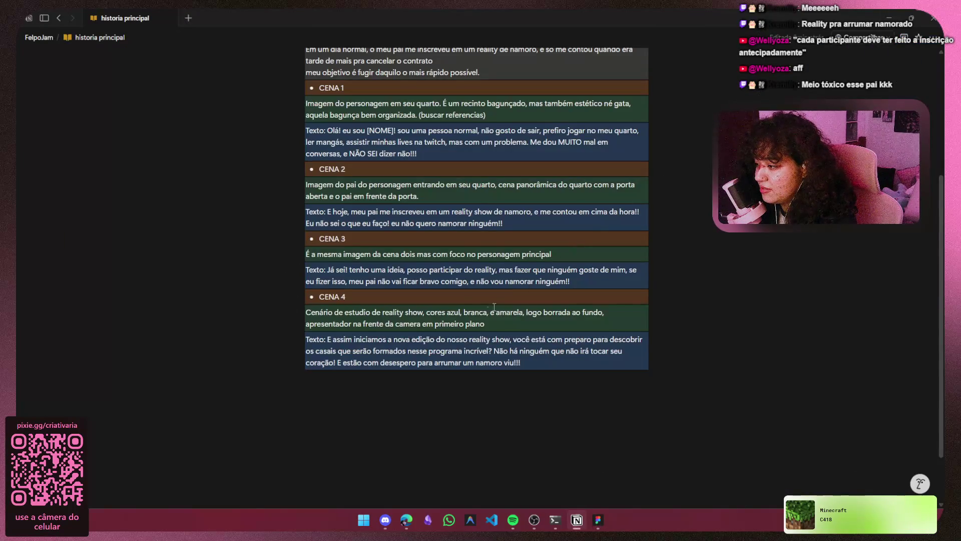
click(596, 523)
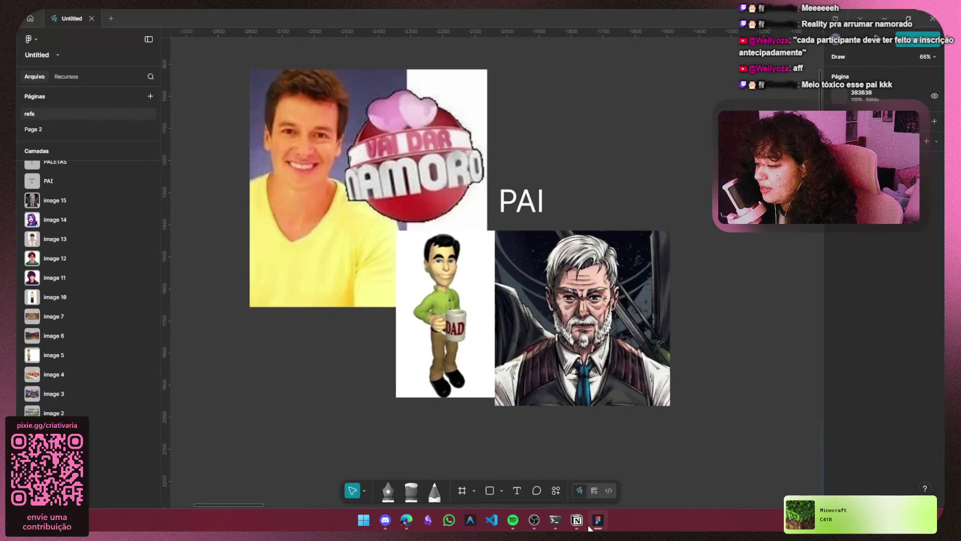
Pull the Vai Dar Namoro, DAD, Rodrigo and old-man images into a tighter collage under PAI.
mouse_move(331, 132)
mouse_down()
mouse_move(267, 267)
mouse_move(252, 253)
mouse_up()
key(Escape)
drag(690, 195, 721, 106)
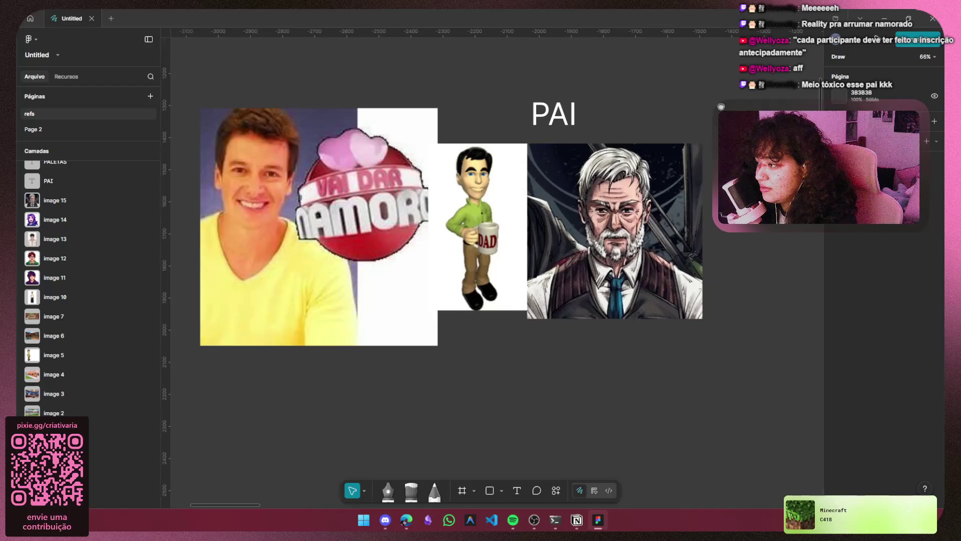
click(511, 206)
mouse_move(489, 216)
mouse_down()
mouse_move(484, 245)
mouse_move(494, 238)
mouse_up()
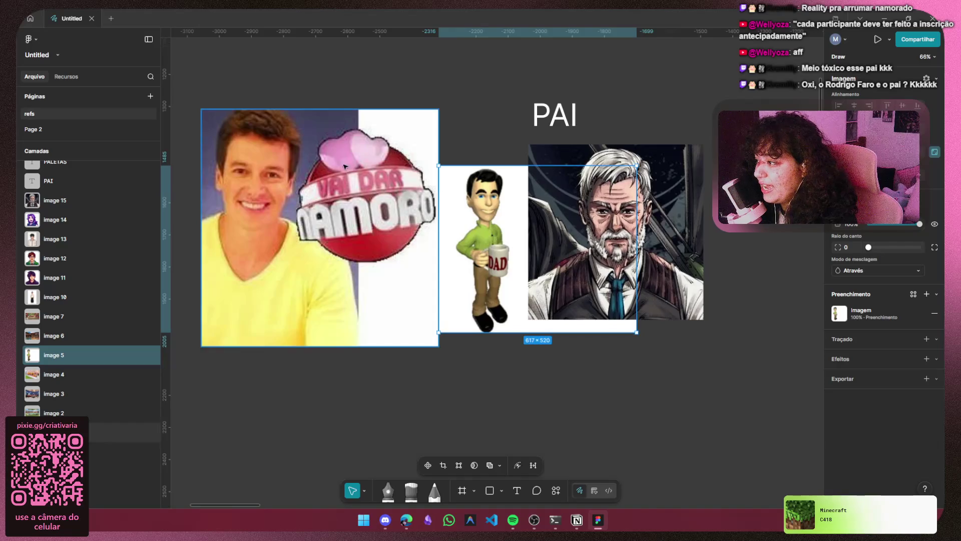
mouse_move(408, 219)
mouse_down()
mouse_move(460, 168)
mouse_move(502, 150)
mouse_up()
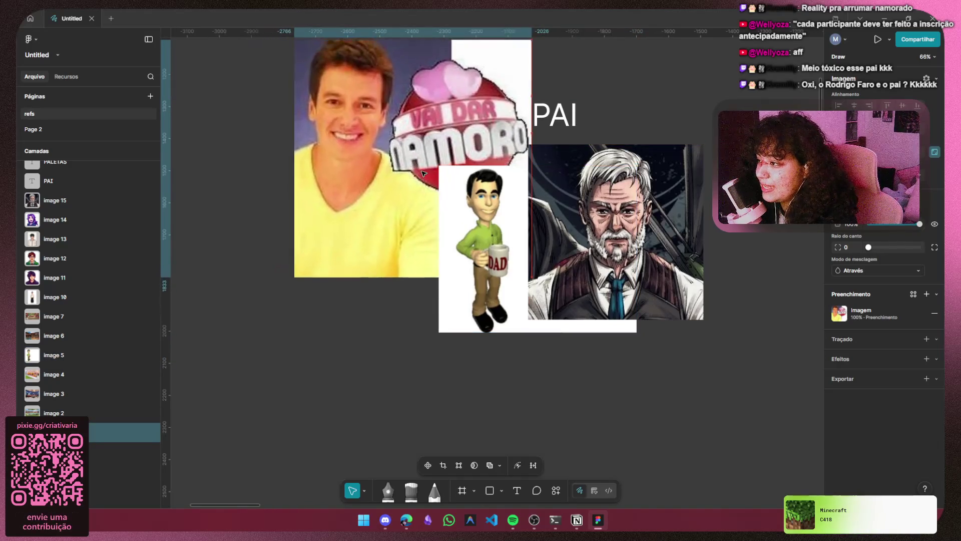
mouse_move(618, 232)
mouse_down()
mouse_move(639, 250)
mouse_move(637, 238)
mouse_move(626, 251)
mouse_up()
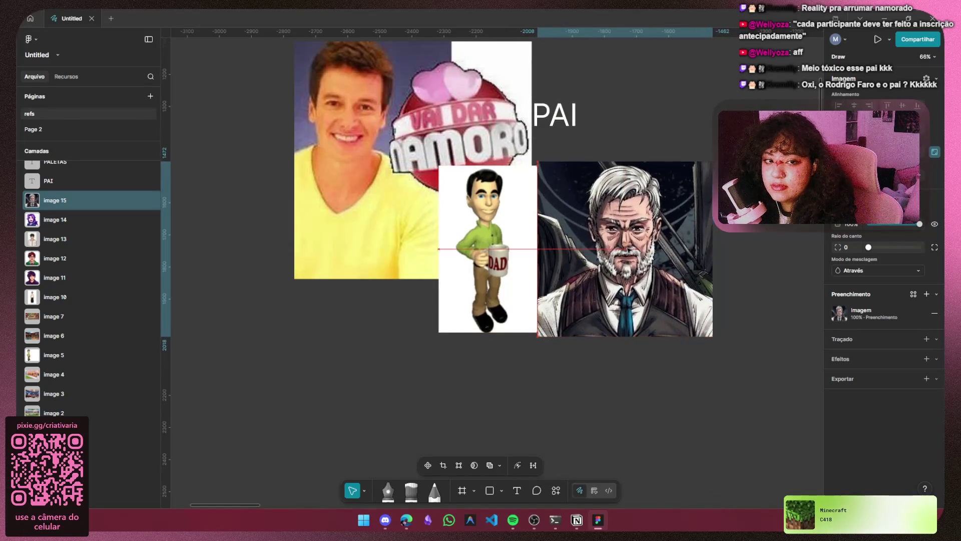
On the Apresentador board, nudge the clima terrível meme photo slightly down-left.
ctrl+scroll(761, 266, down, 3)
scroll(705, 267, right, 5)
mouse_move(584, 168)
mouse_down()
mouse_move(489, 386)
mouse_move(270, 361)
mouse_up()
click(683, 304)
mouse_move(683, 304)
mouse_down()
mouse_move(231, 91)
mouse_move(268, 90)
mouse_move(295, 114)
mouse_up()
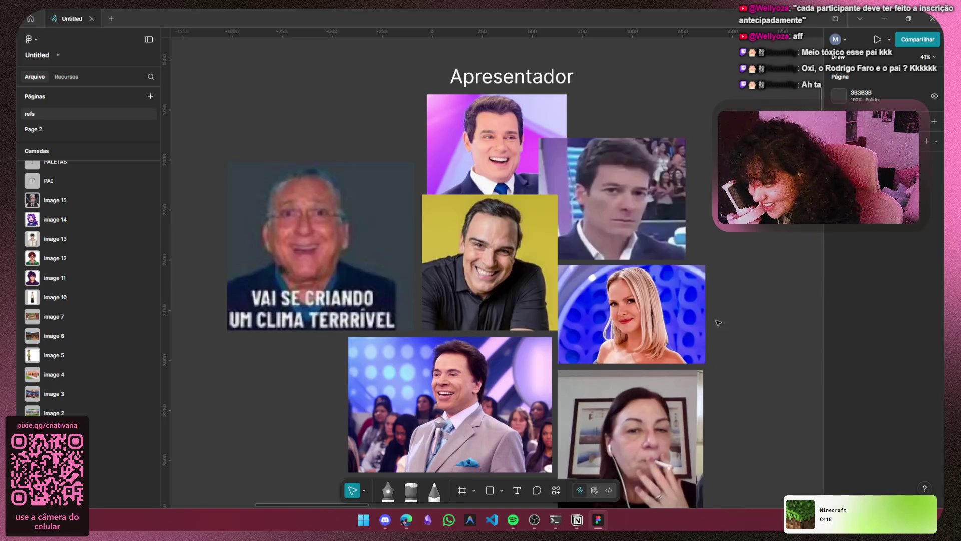
drag(347, 261, 341, 268)
click(266, 365)
Recenter the view on the PAI reference images, then switch to Discord.
scroll(341, 304, up, 5)
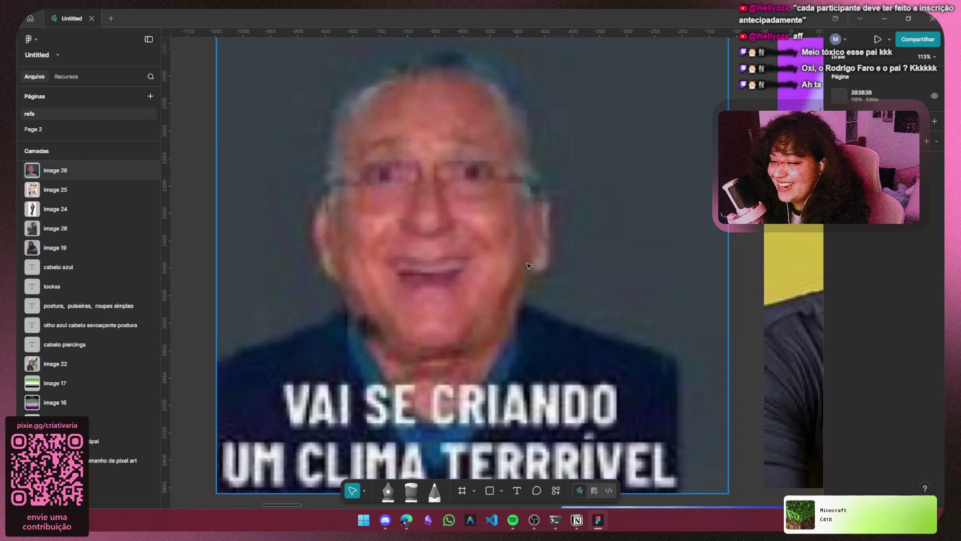
scroll(524, 260, down, 5)
drag(395, 214, 441, 264)
scroll(441, 264, up, 5)
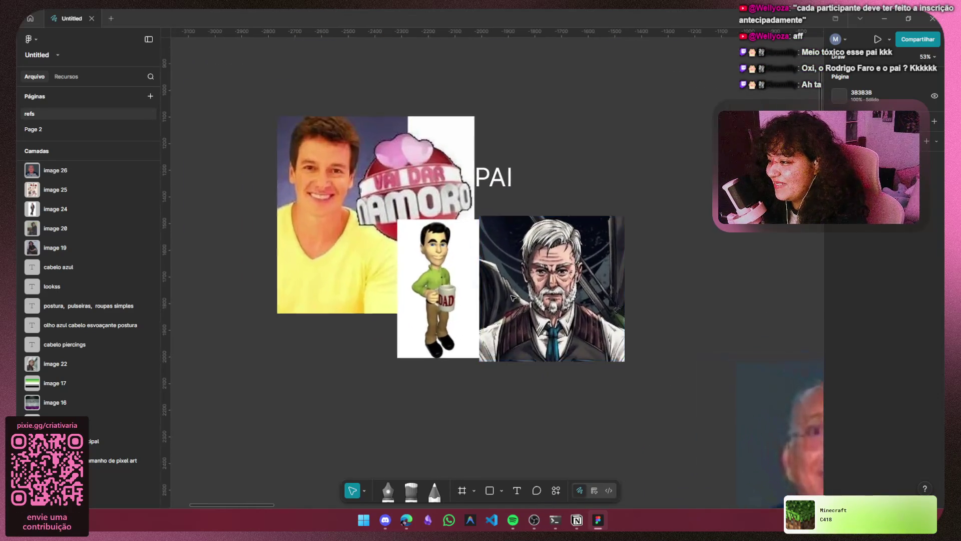
mouse_move(733, 282)
mouse_down()
mouse_move(689, 264)
mouse_move(744, 317)
mouse_up()
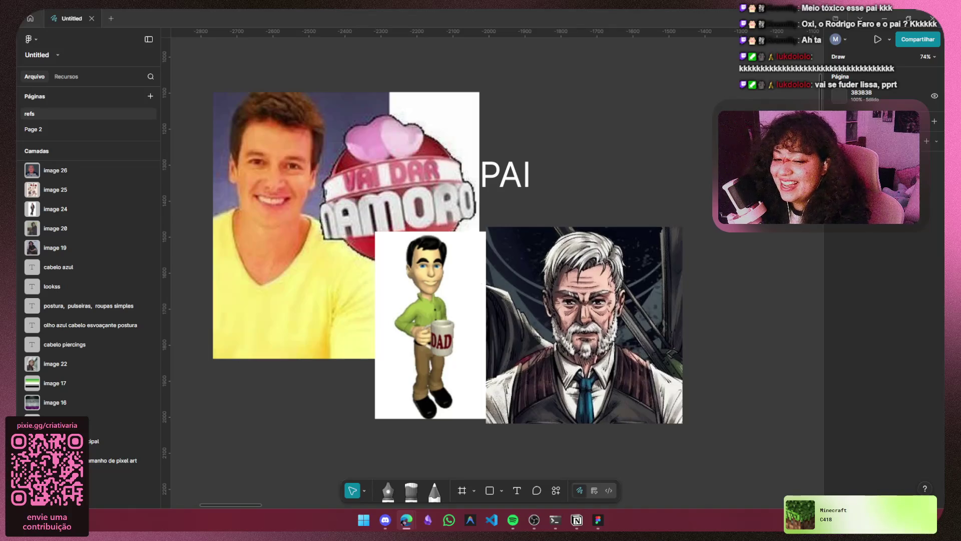
key(alt+Tab)
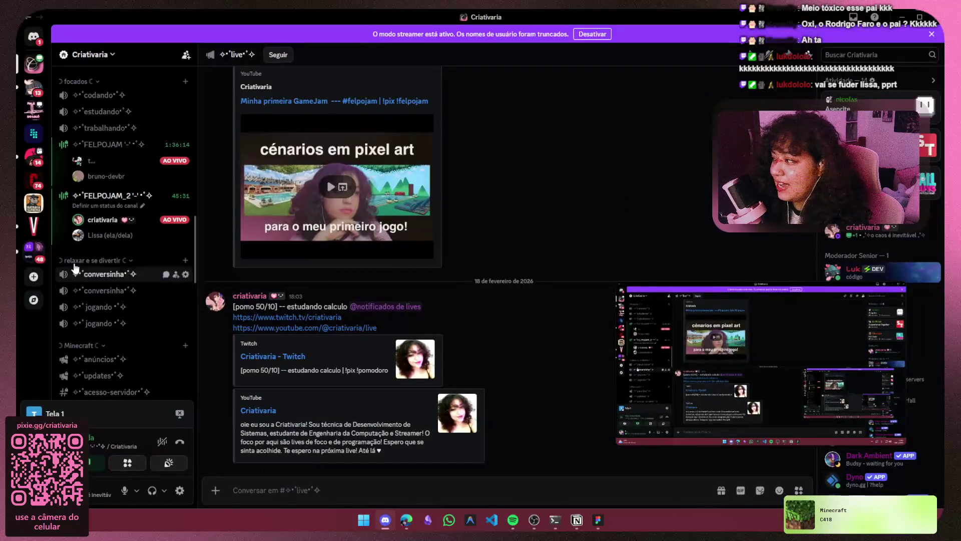
Add a searched member to the private ✧FELPOJAM_2 channel's permissions and close its settings.
click(186, 196)
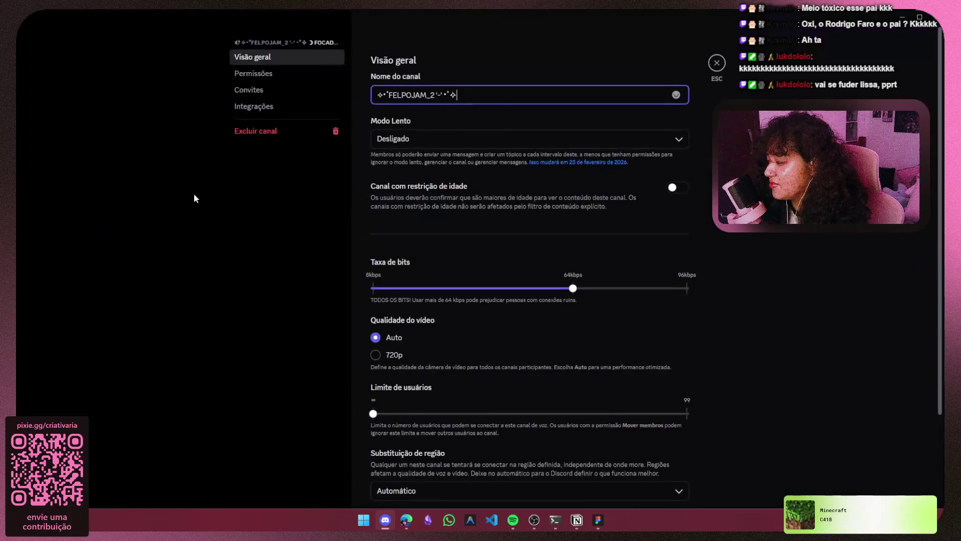
scroll(561, 245, down, 3)
click(269, 74)
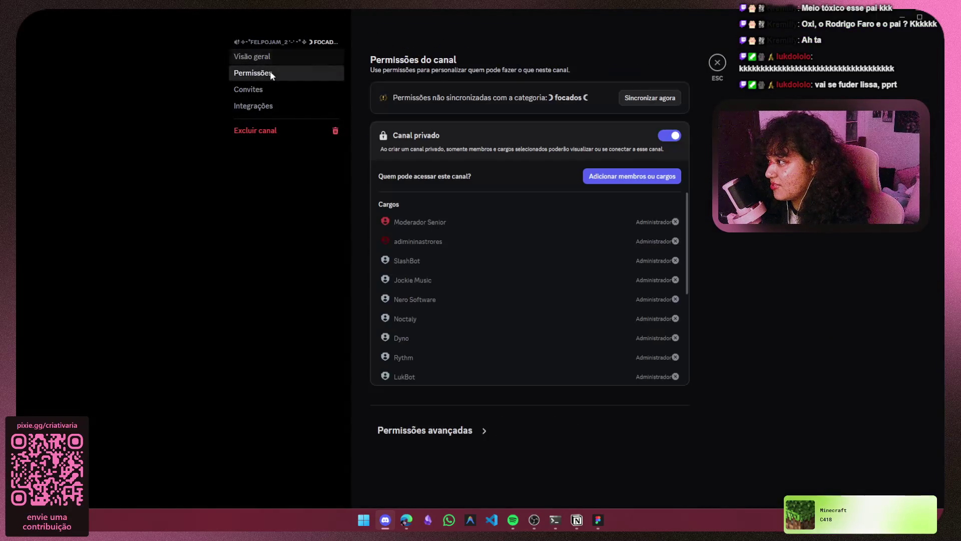
scroll(536, 273, down, 3)
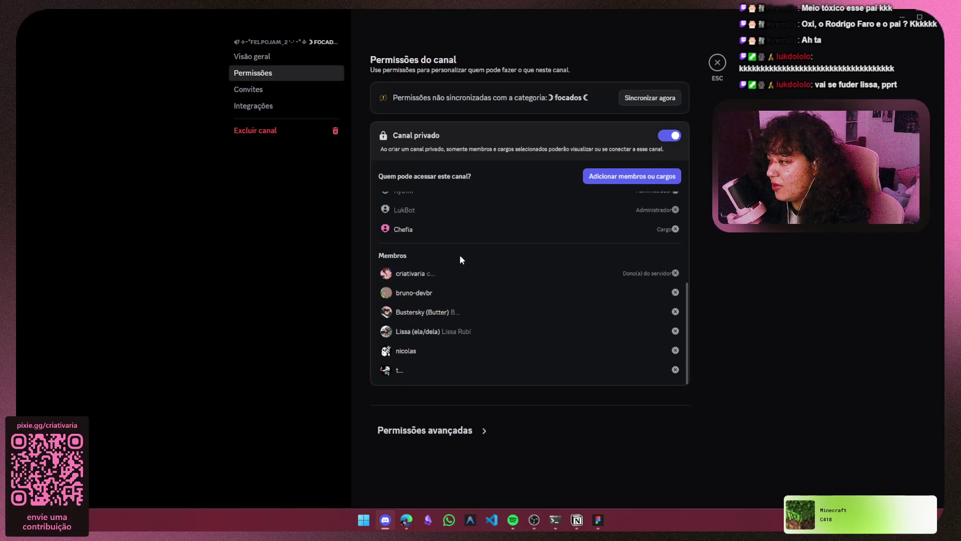
scroll(553, 260, up, 5)
click(623, 178)
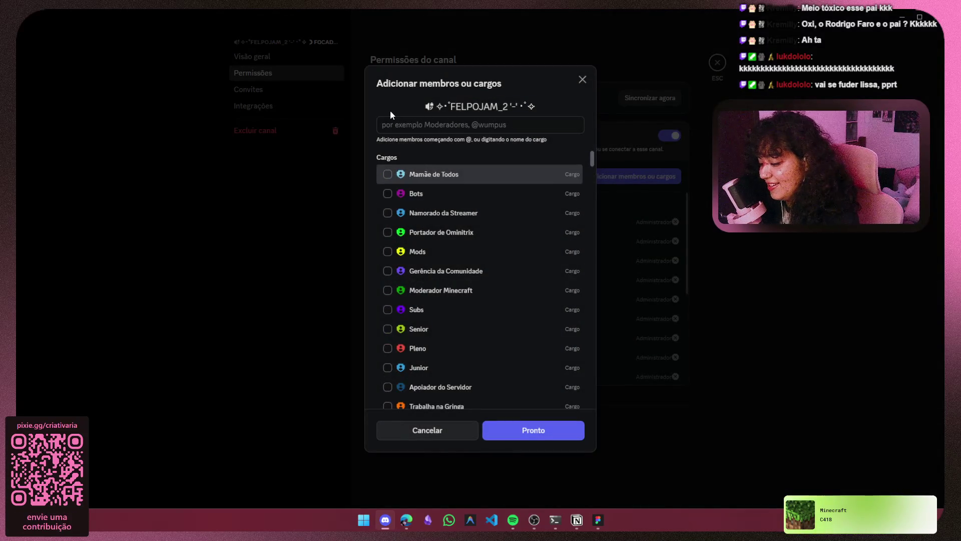
text(luk)
click(401, 209)
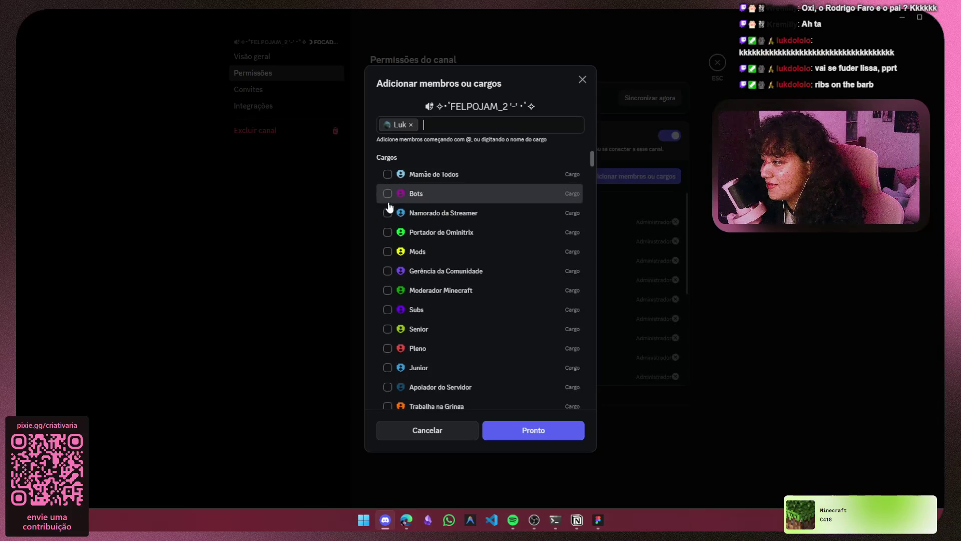
click(580, 431)
scroll(534, 254, down, 5)
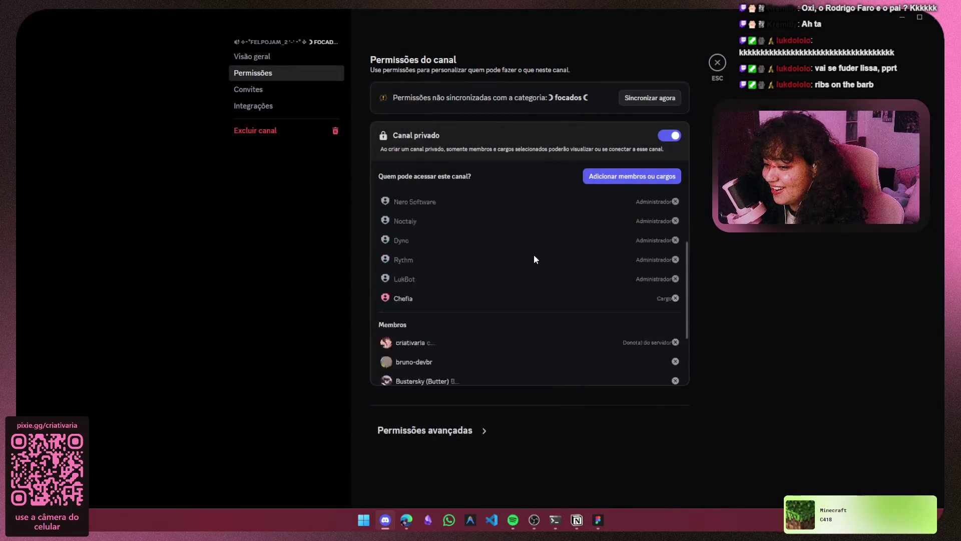
click(719, 62)
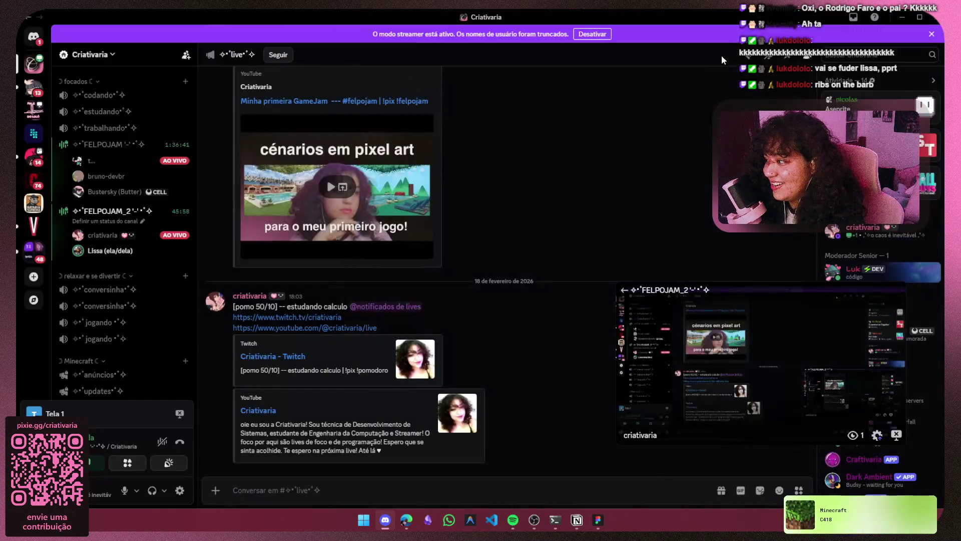
Minimize Discord, pan across the Figma Apresentador and Personagem principal boards, then return to Notion.
click(907, 19)
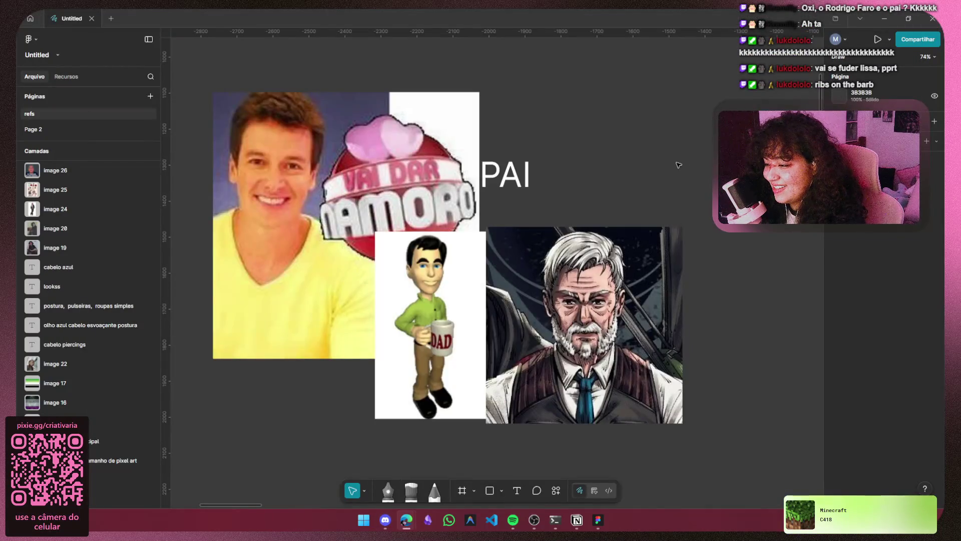
scroll(679, 165, down, 5)
drag(679, 165, 360, 146)
drag(514, 150, 344, 156)
drag(426, 150, 344, 150)
drag(515, 123, 225, 144)
key(alt+Tab)
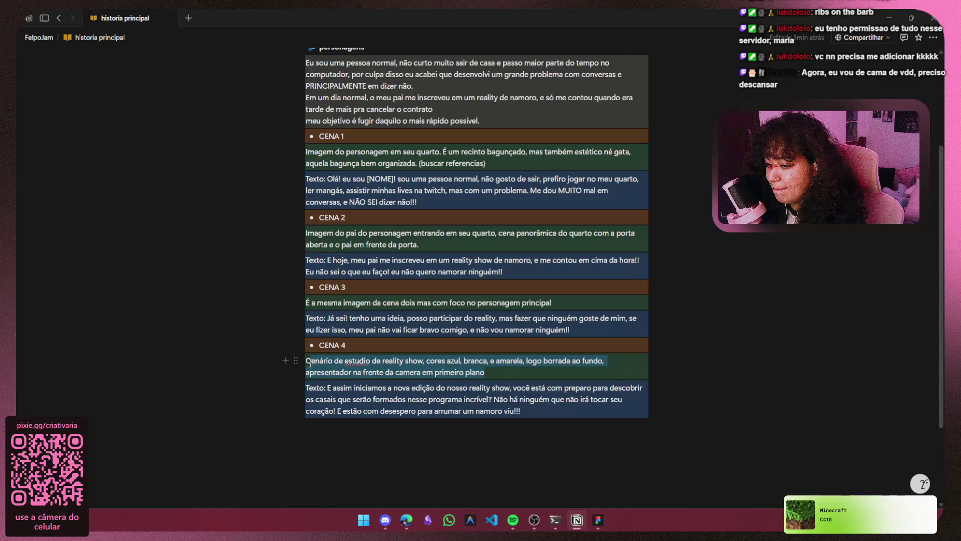
Glance at the CENA 4 studio description, then scroll up and open the personagens subpage.
drag(310, 363, 310, 363)
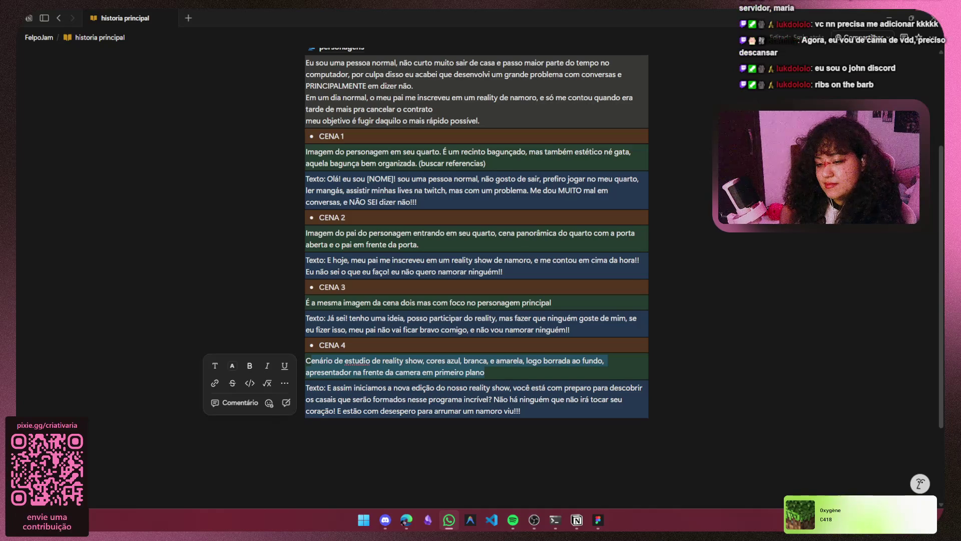
click(743, 333)
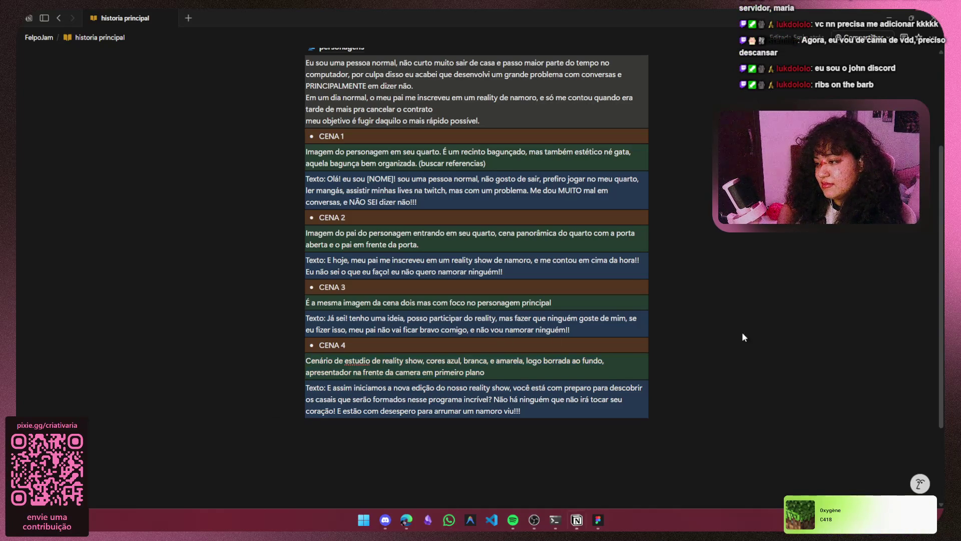
scroll(744, 333, up, 3)
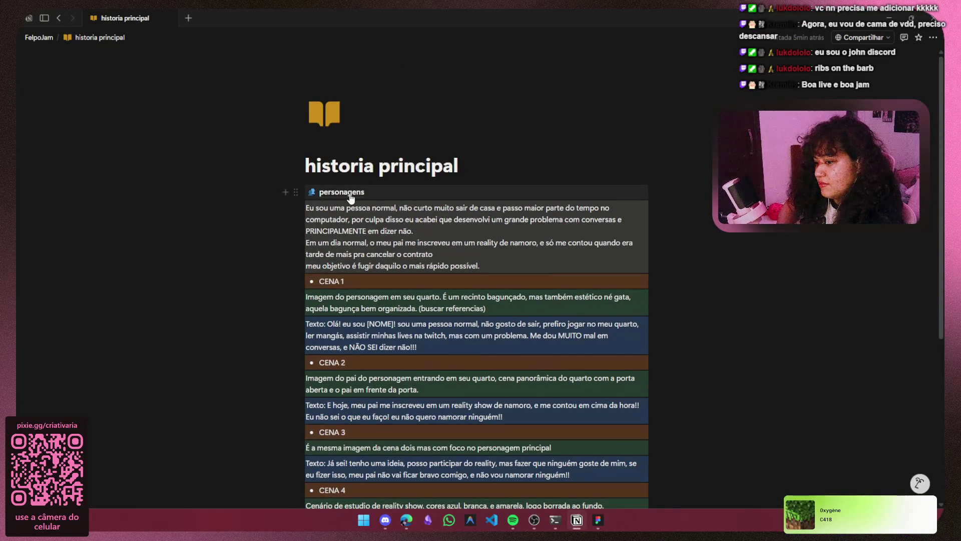
mouse_move(351, 199)
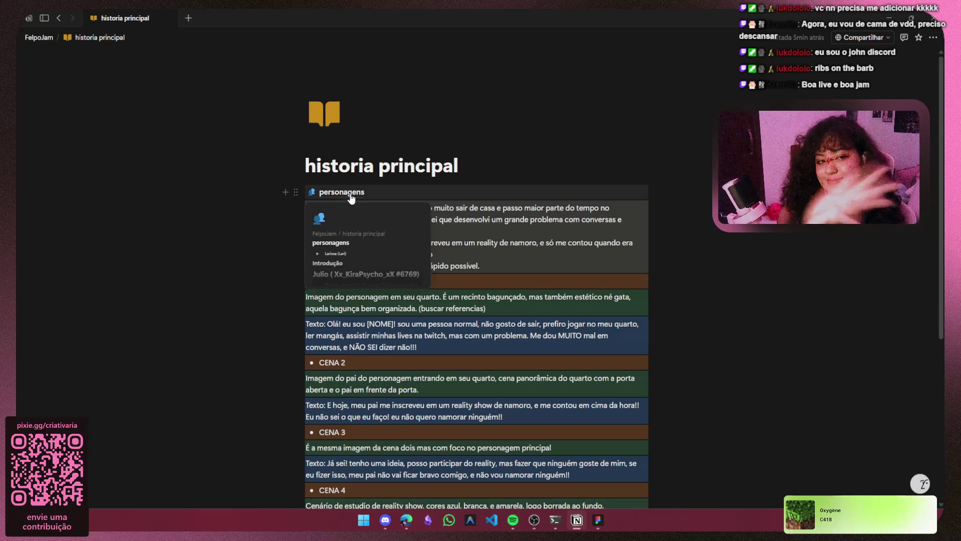
click(350, 197)
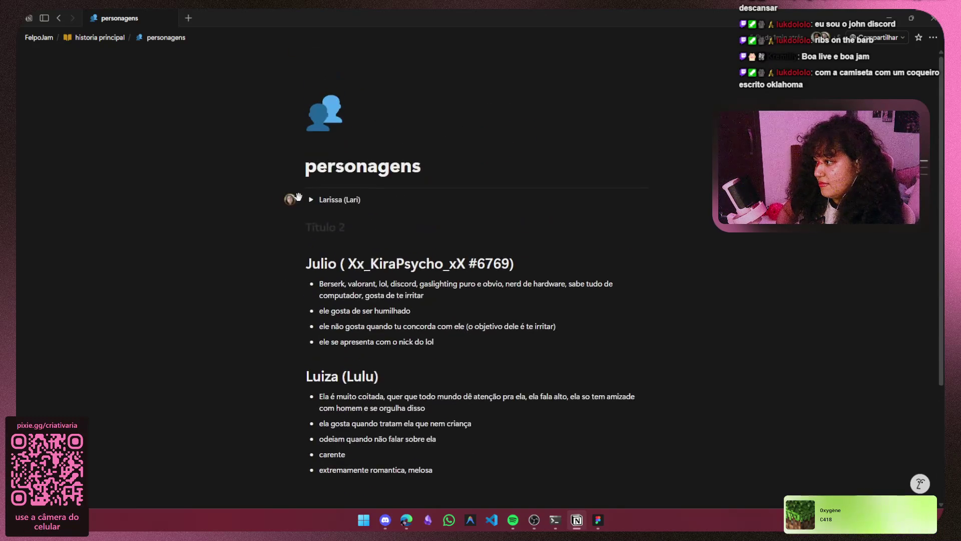
Turn Larissa (Lari) into a toggle heading with '#', checking it folds and unfolds.
click(312, 201)
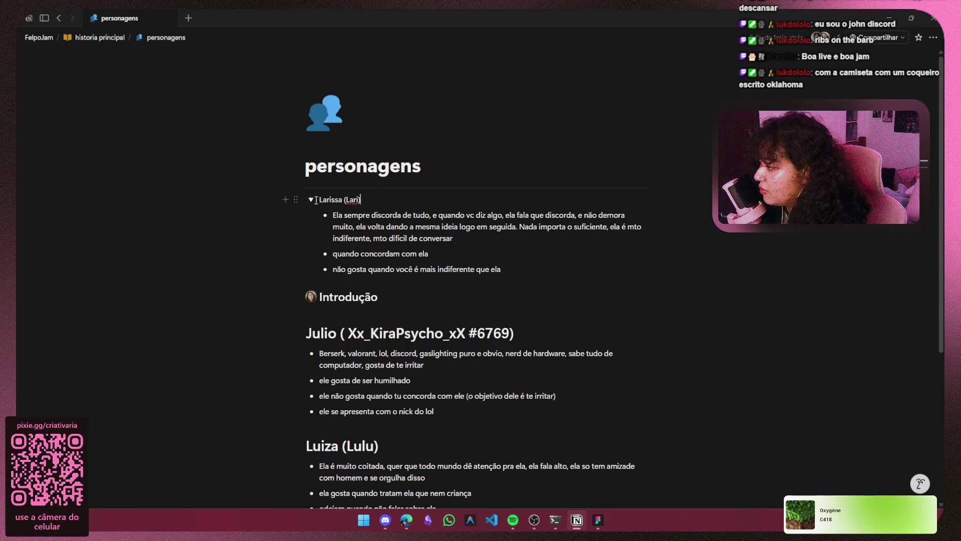
text(#)
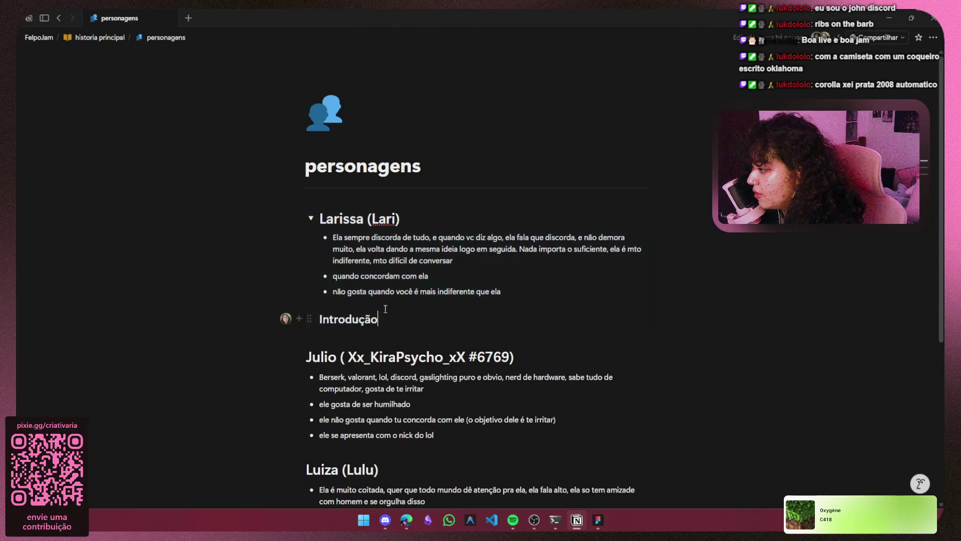
click(311, 219)
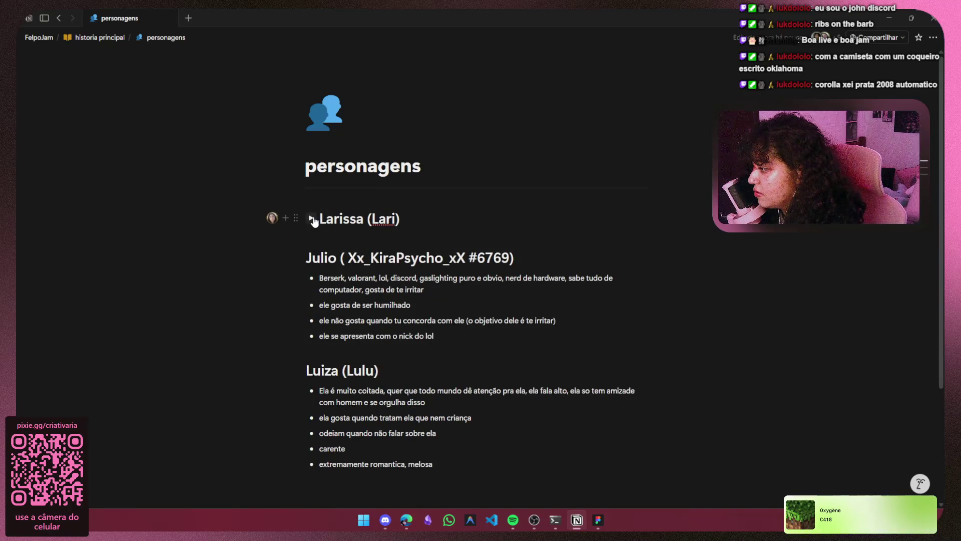
click(311, 219)
Make Julio and Luiza (Lulu) collapsible headings with '>' and fold both sections shut.
click(301, 350)
scroll(466, 204, down, 3)
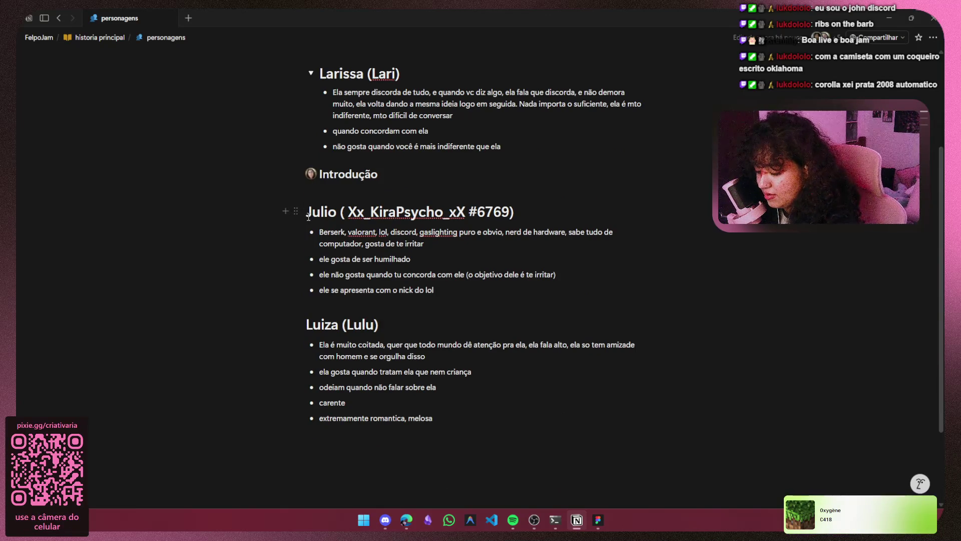
text(>)
key(space)
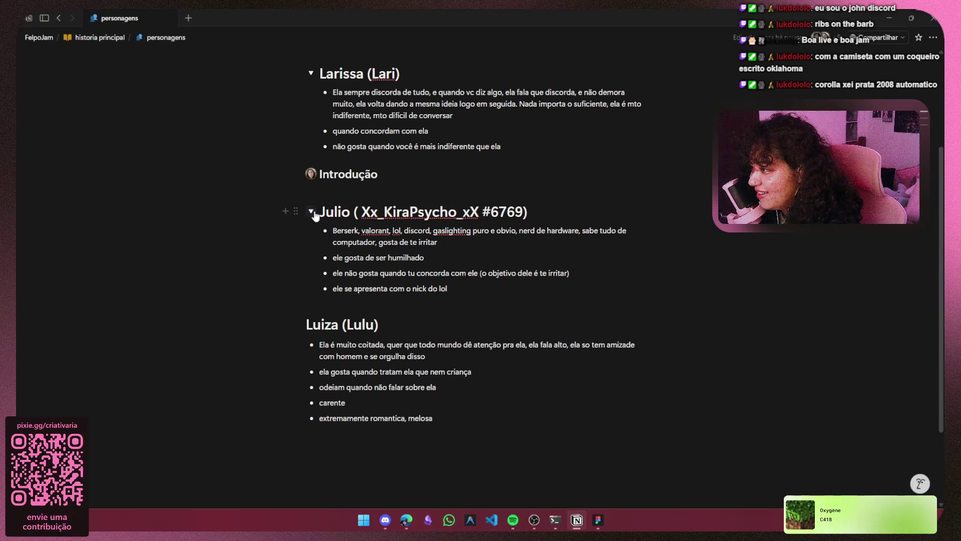
click(313, 214)
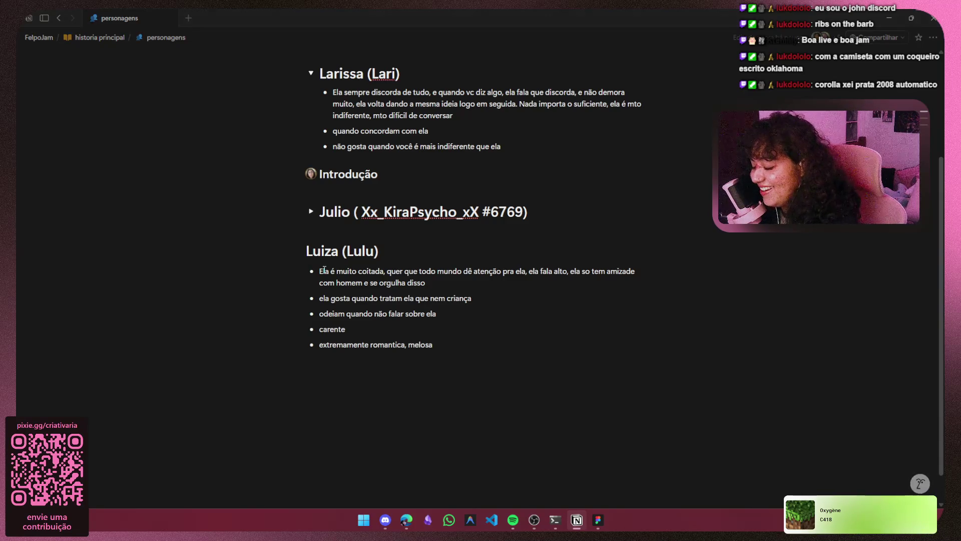
text(>)
key(space)
click(311, 252)
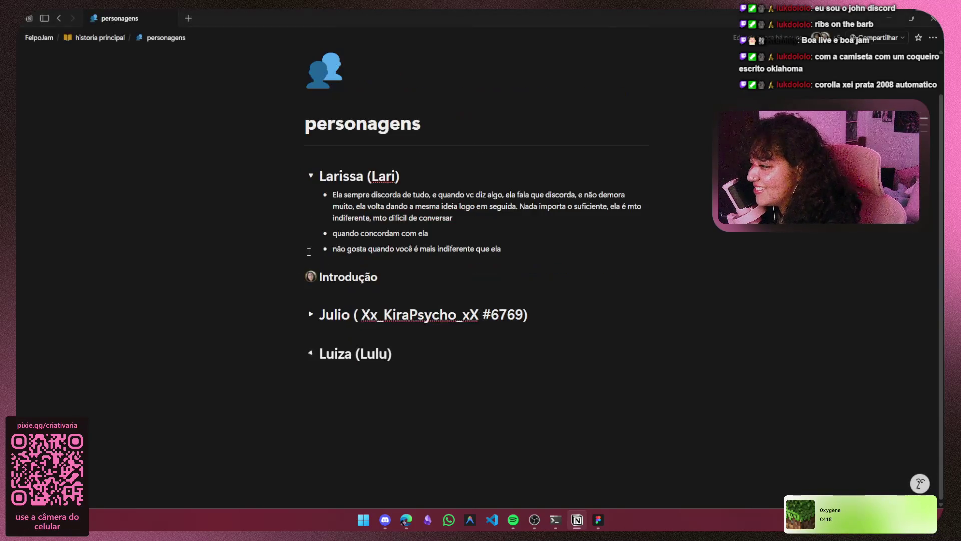
click(453, 345)
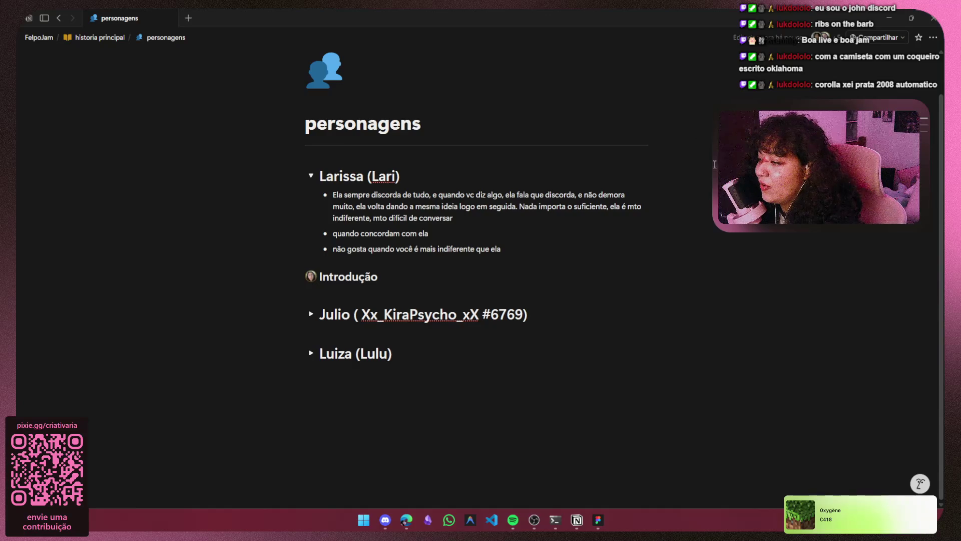
click(404, 278)
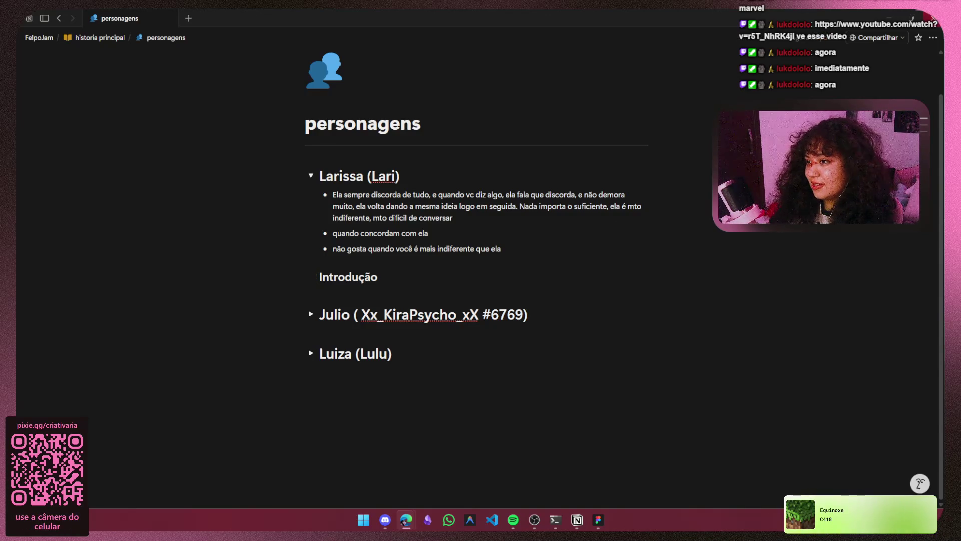
key(alt+Tab)
Load the YouTube video 'COROLA XEI 2008 AUTOMATICO PRATA' from the pasted link in Edge.
click(162, 19)
key(ctrl+v)
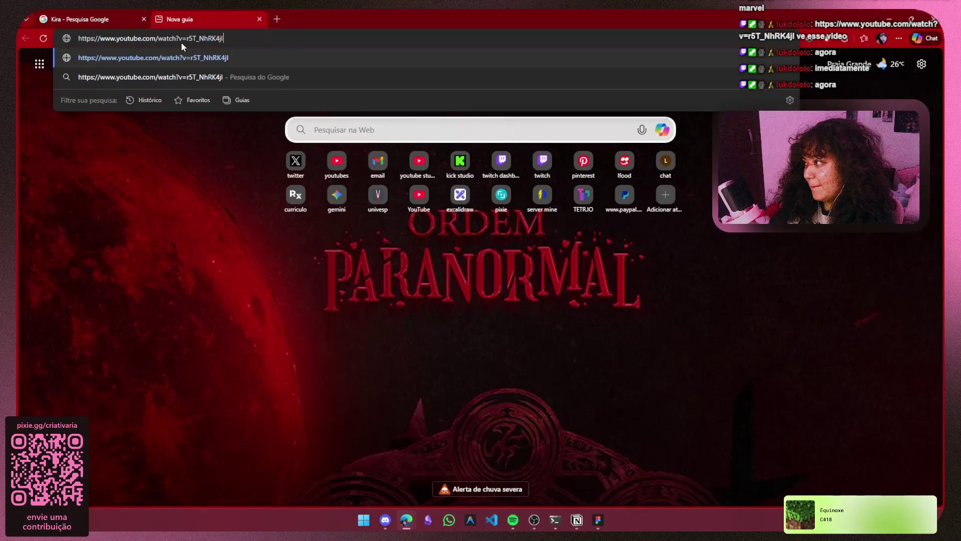
key(Return)
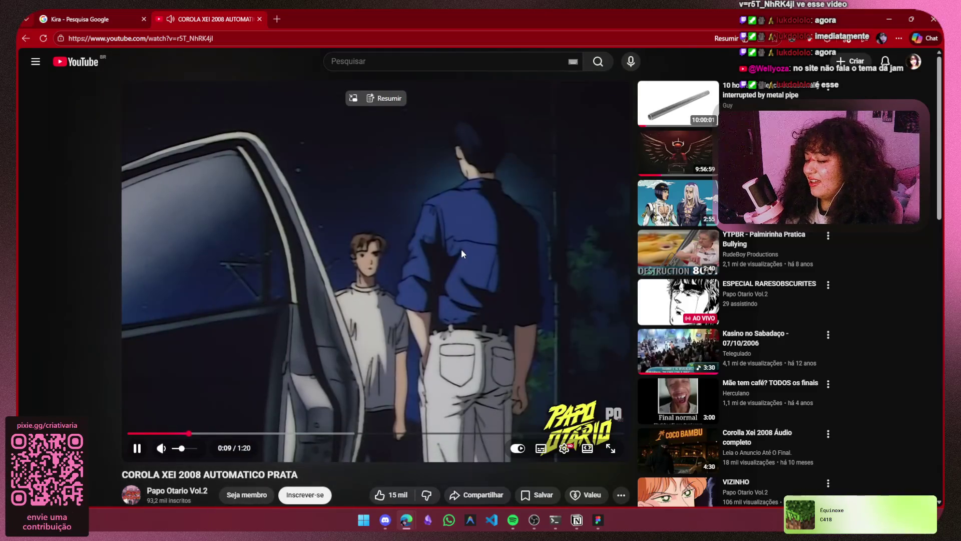
Like the video, pausing and resuming it up to about 0:50, then bring Discord forward.
click(432, 301)
click(495, 253)
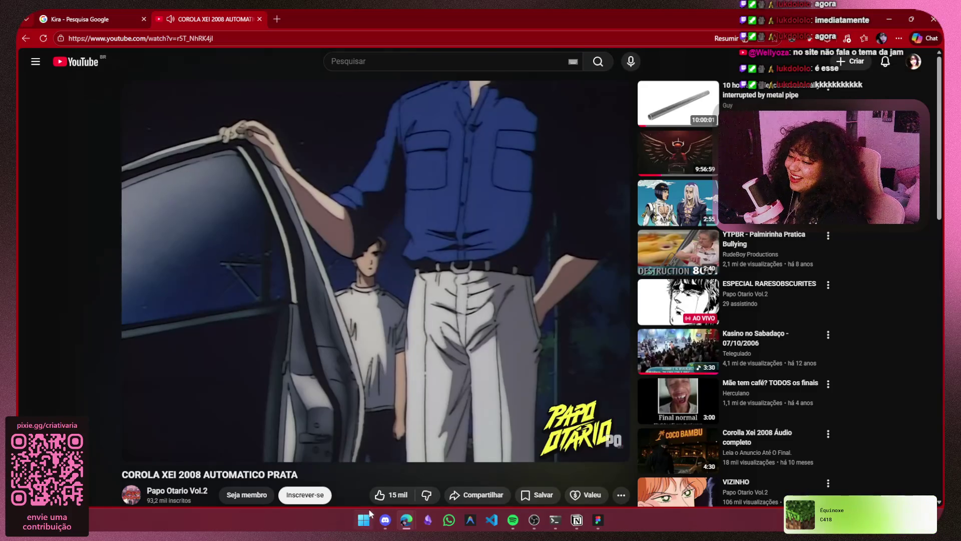
click(379, 494)
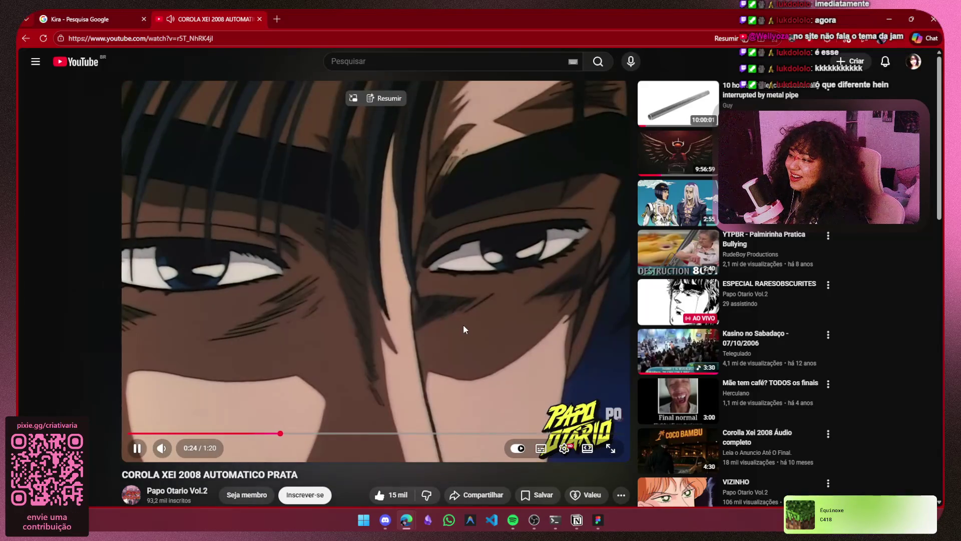
click(488, 313)
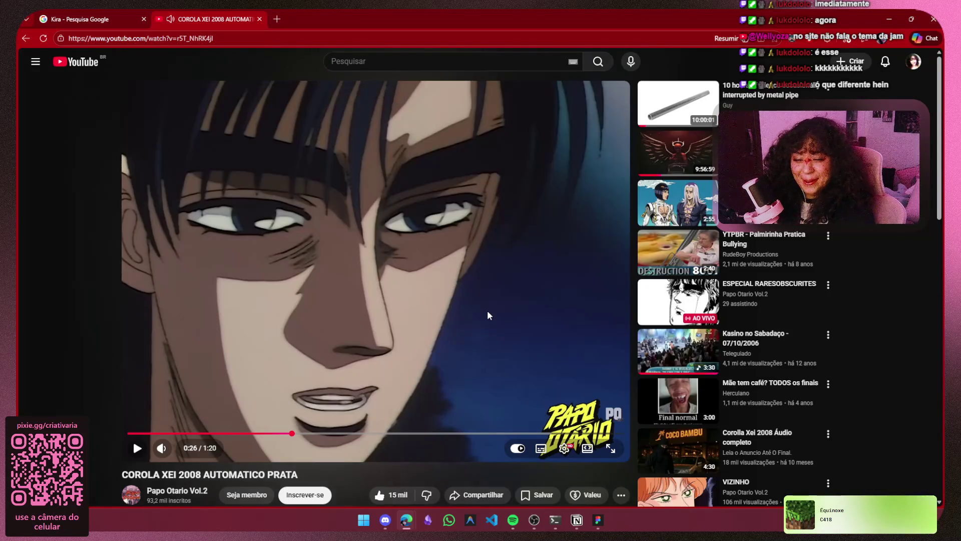
click(468, 310)
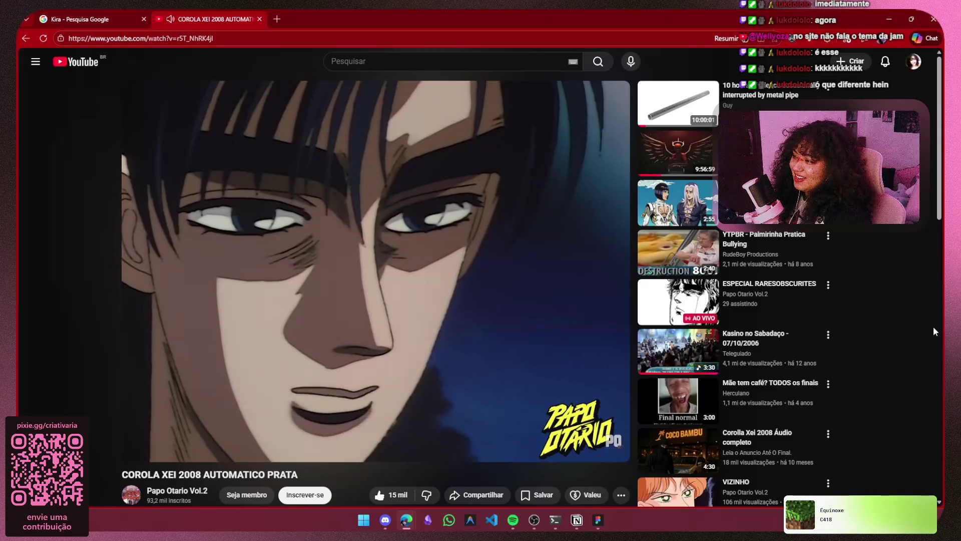
click(318, 303)
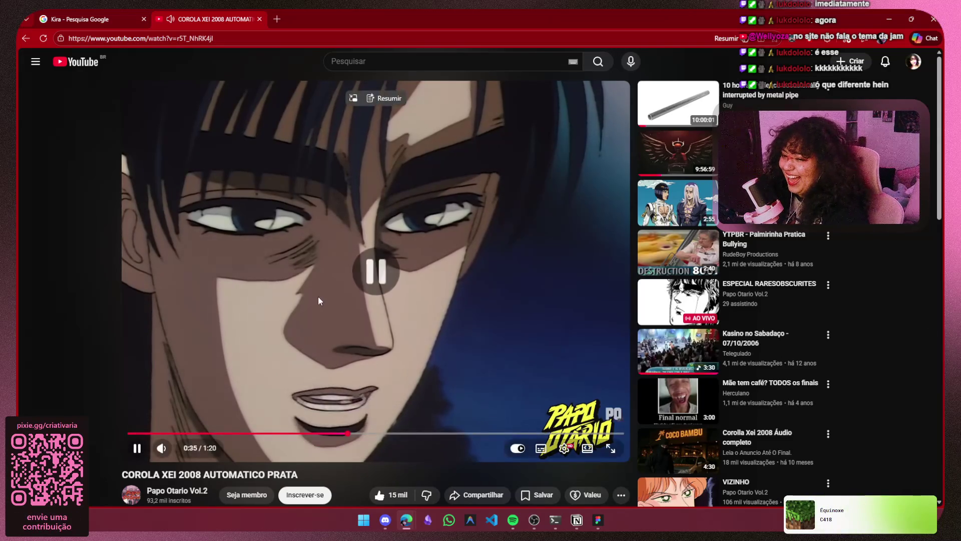
click(345, 329)
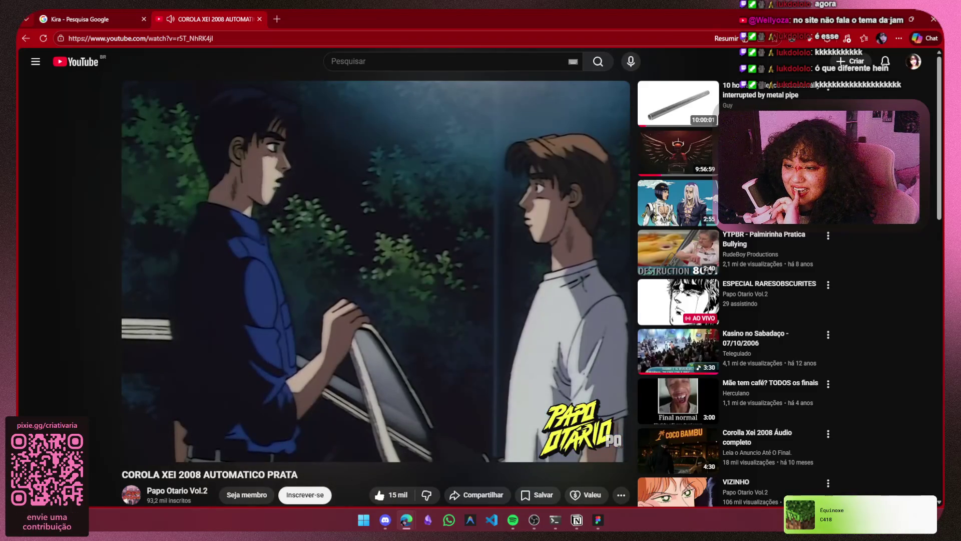
click(288, 268)
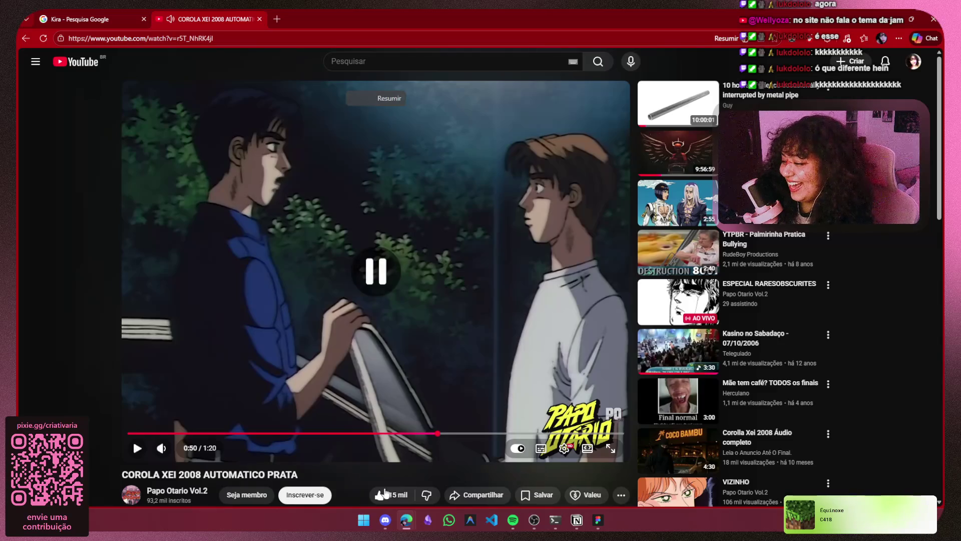
click(385, 519)
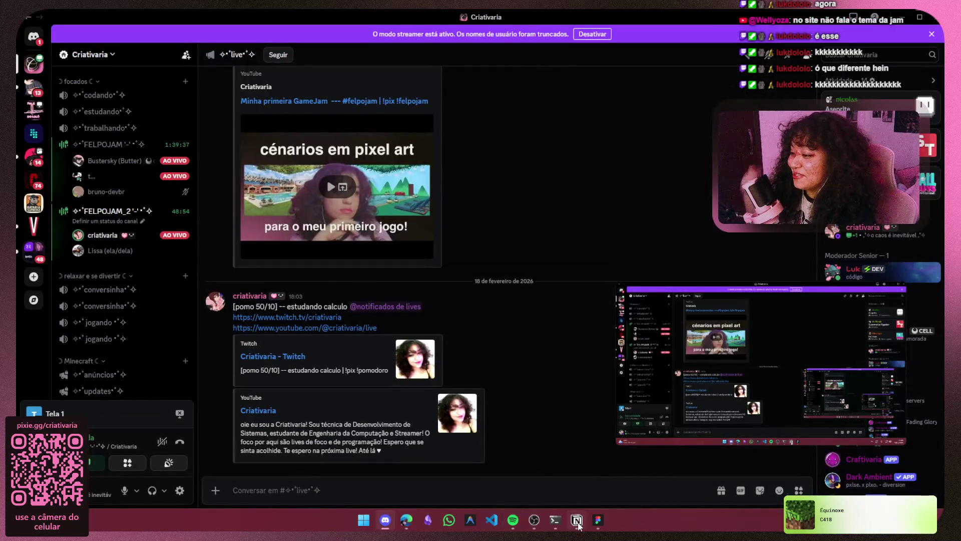
Add the Larissa bullet 'cursa odontologia pq não teve nota de corte pra medicina', removing the stray extra bullet.
click(577, 519)
click(500, 249)
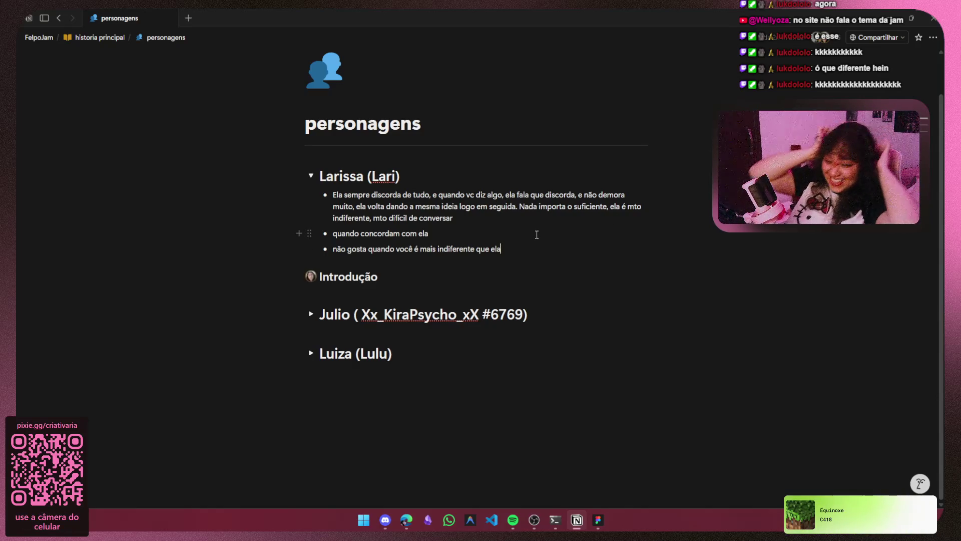
text(curs)
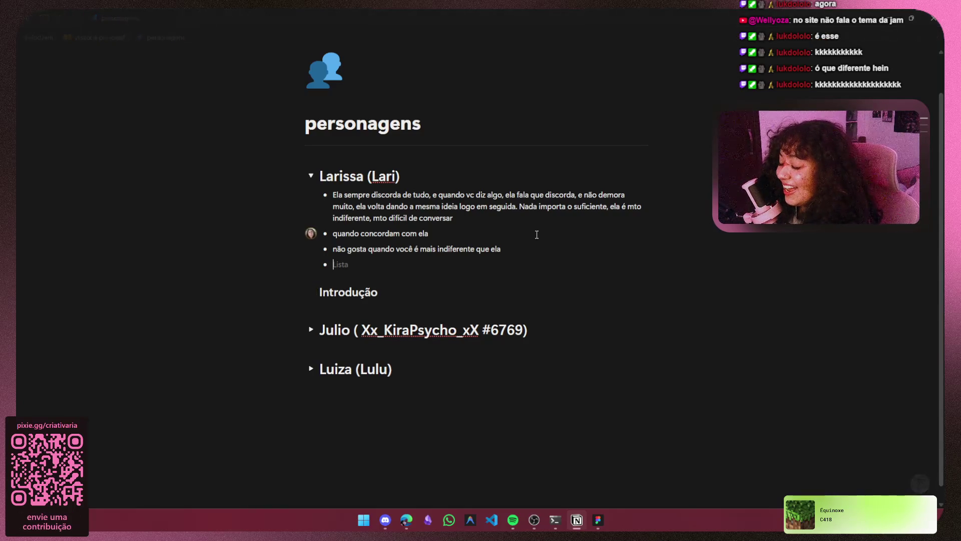
key(Return)
text(cu)
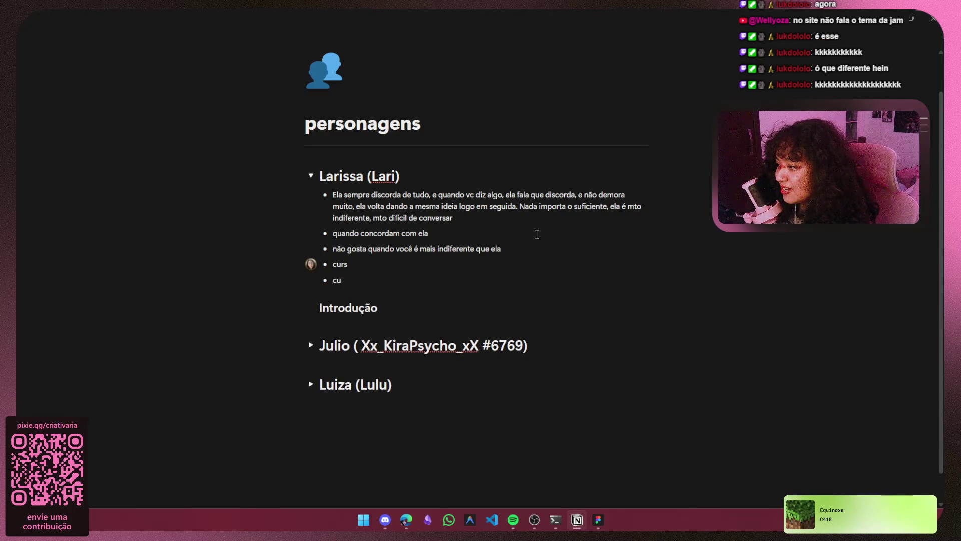
key(BackSpace)
key(BackSpace)
key(BackSpace)
text(a odontologia pq não teve nota)
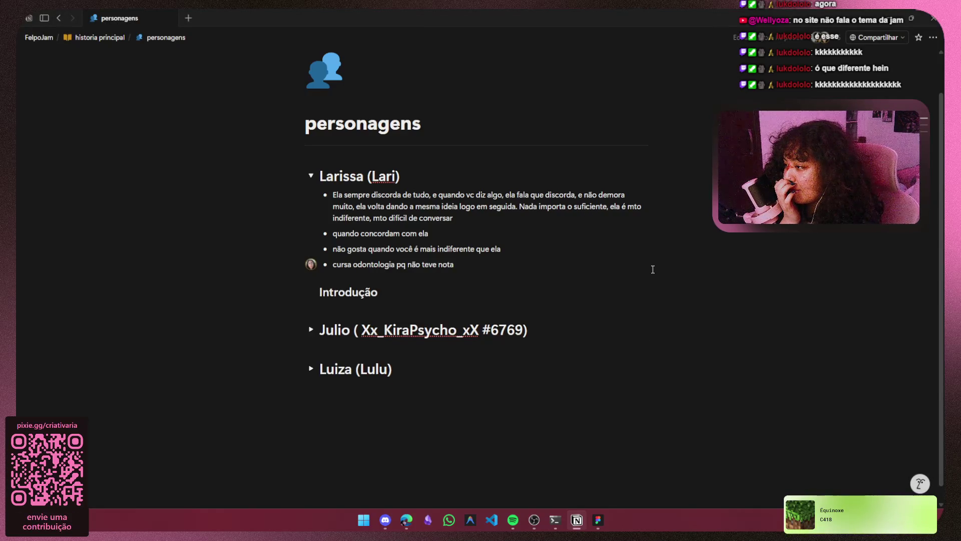
text( de corte pra medicina)
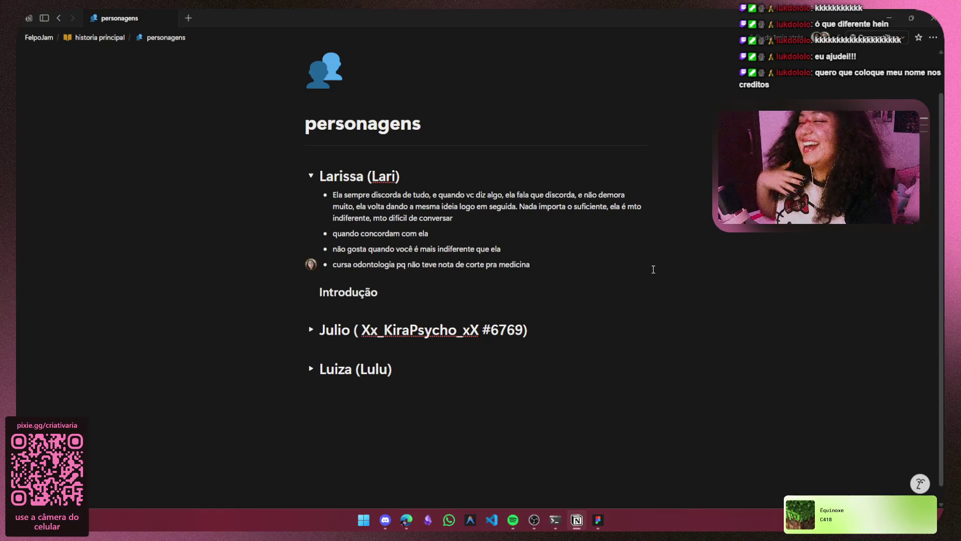
Minimize Notion and Discord to glance at the YouTube video, then return to the personagens page.
click(889, 14)
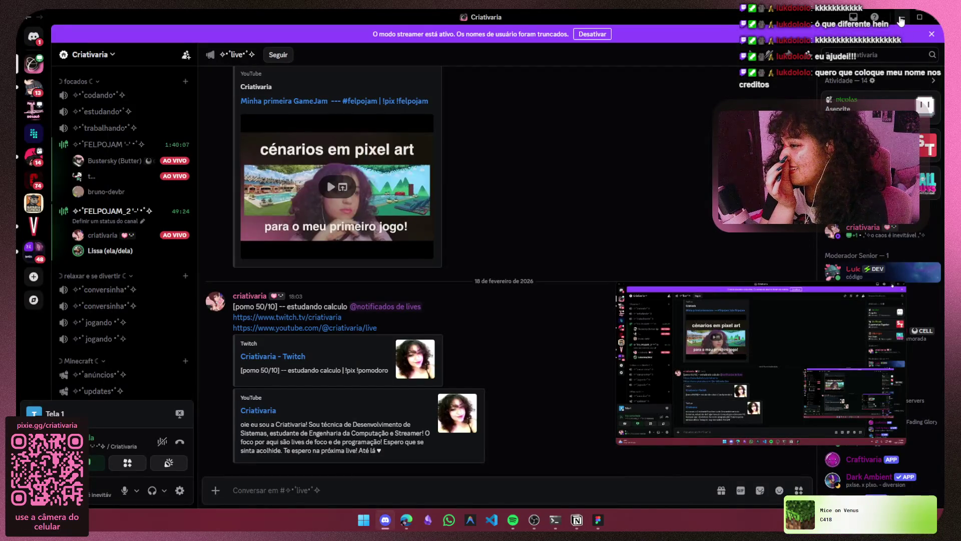
click(901, 19)
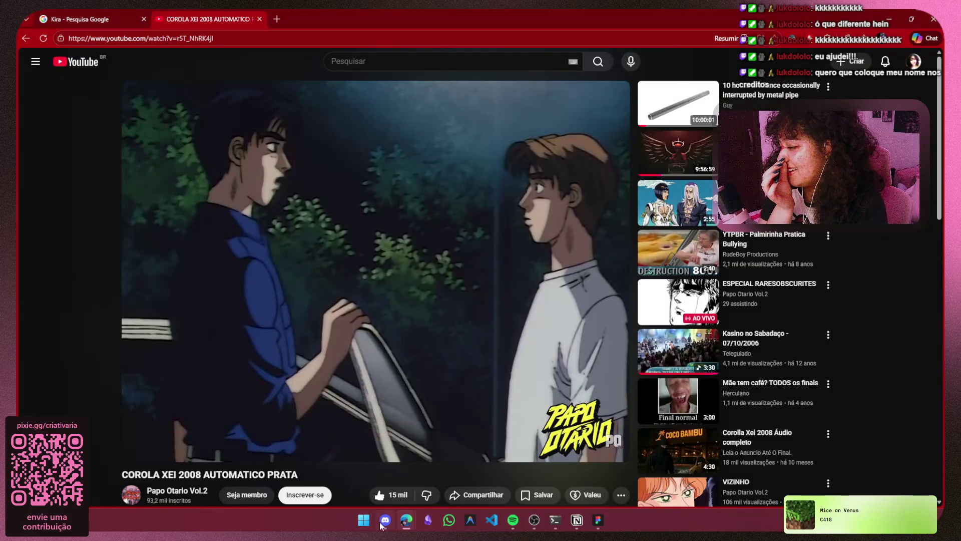
click(382, 521)
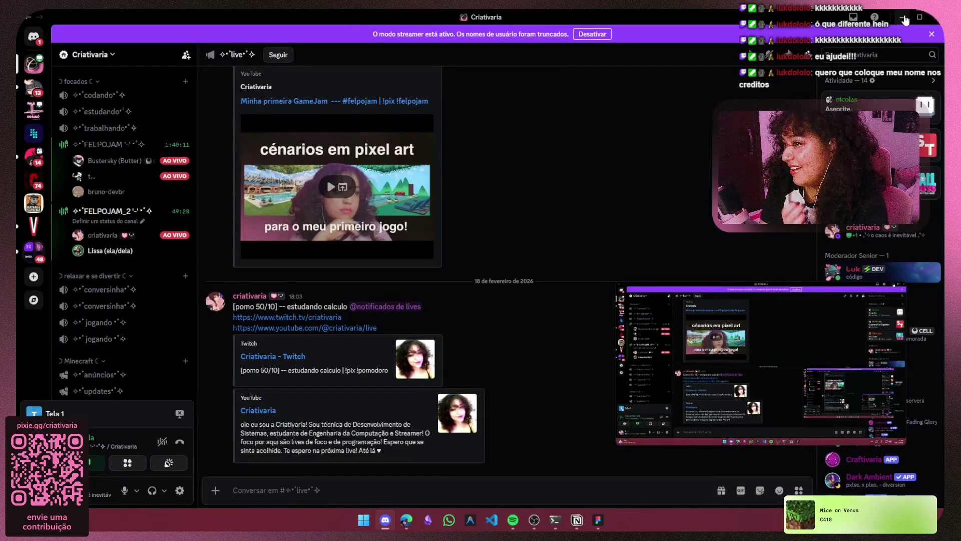
click(904, 18)
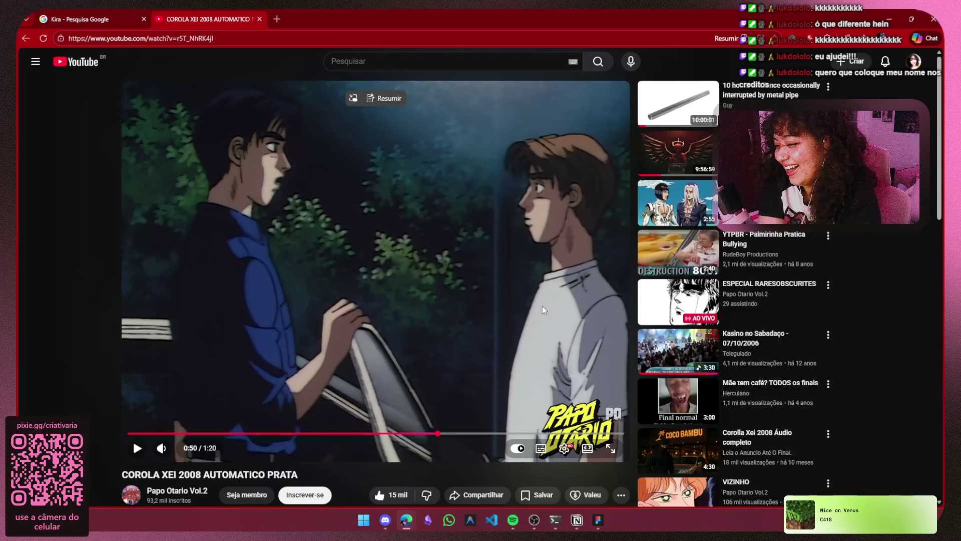
click(577, 520)
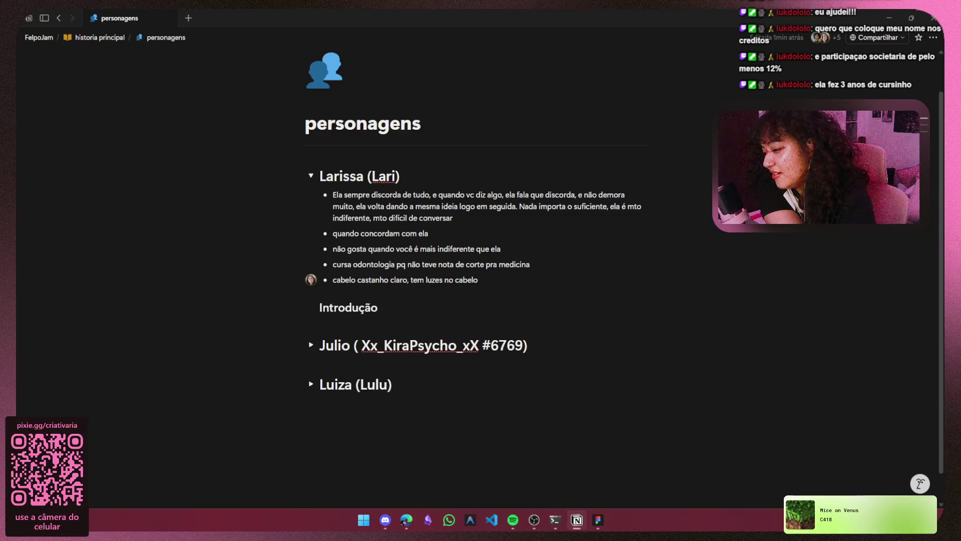
Check the video and the Figma character board between Notion edits, then set Notion aside for the browser.
click(882, 11)
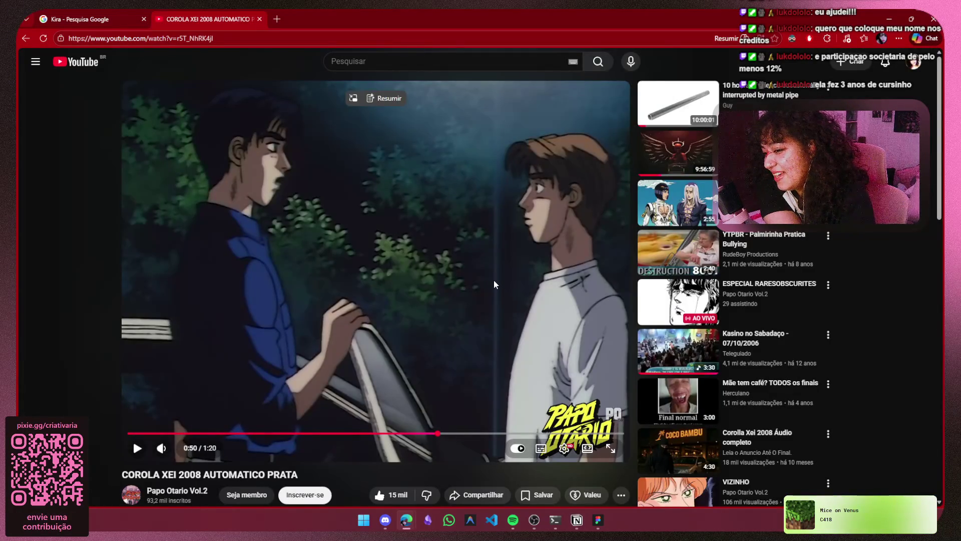
click(601, 525)
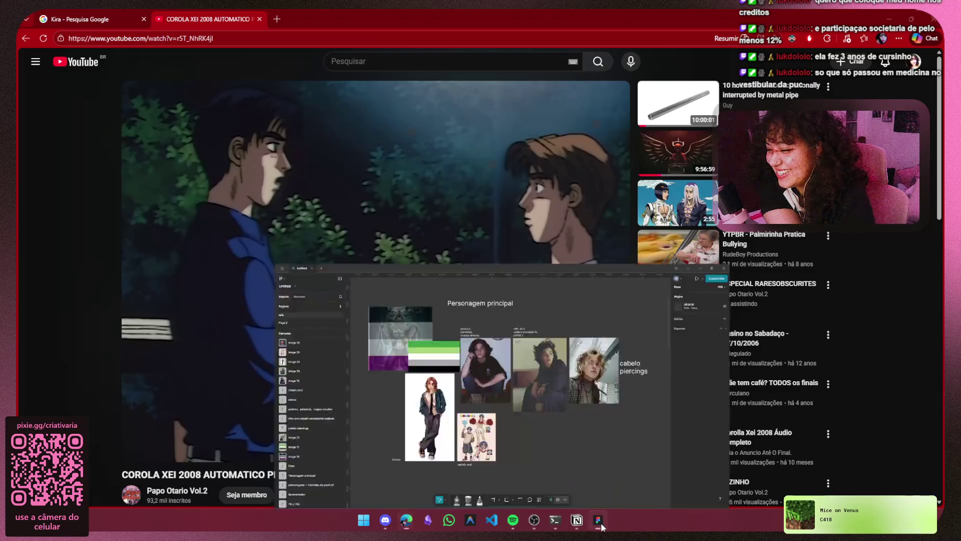
click(601, 524)
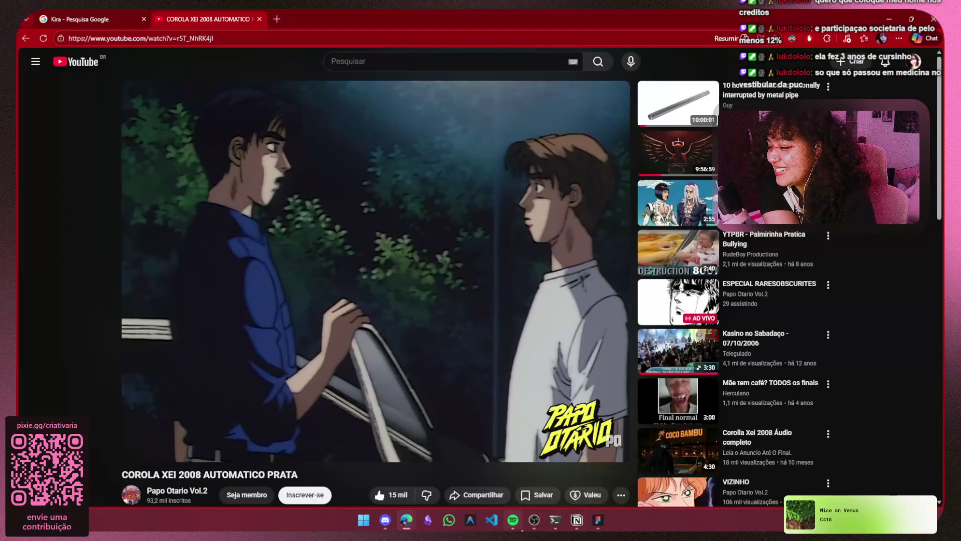
mouse_move(525, 520)
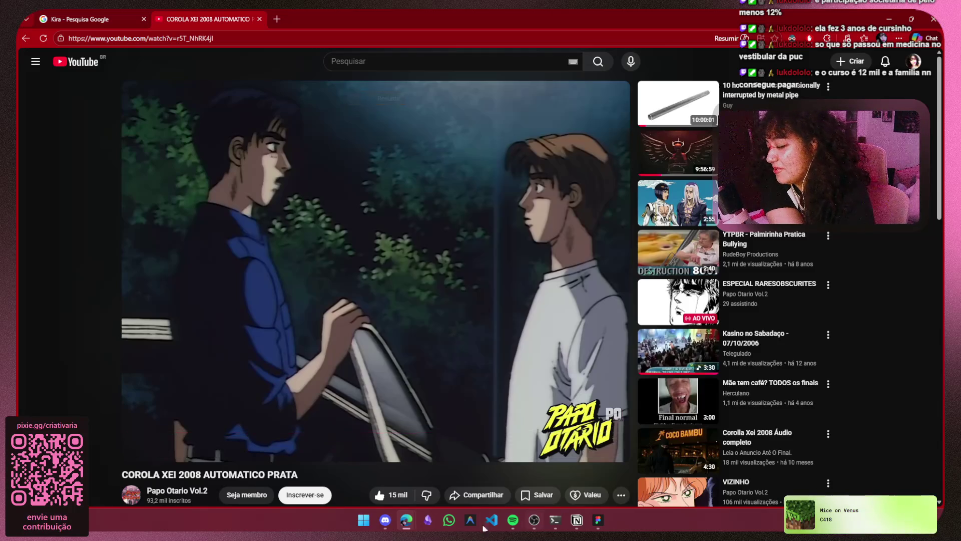
click(574, 525)
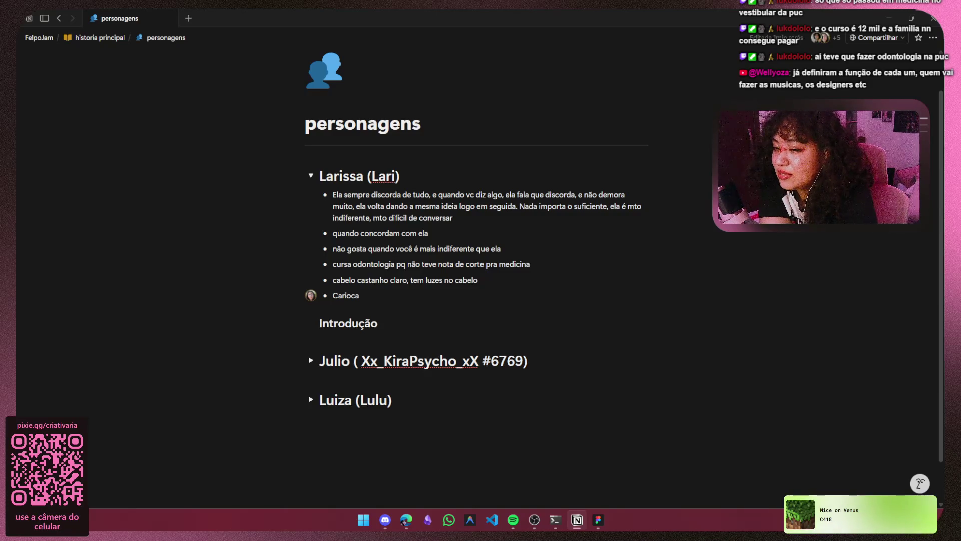
click(890, 18)
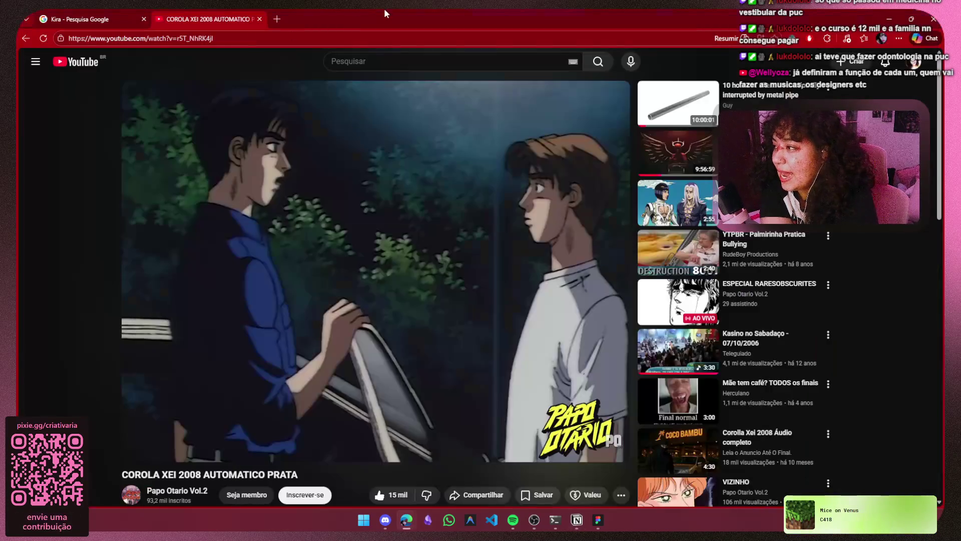
Load felpojam.com in a new Edge tab and view its Tema page showing the theme CARIMBO.
click(276, 19)
text(f)
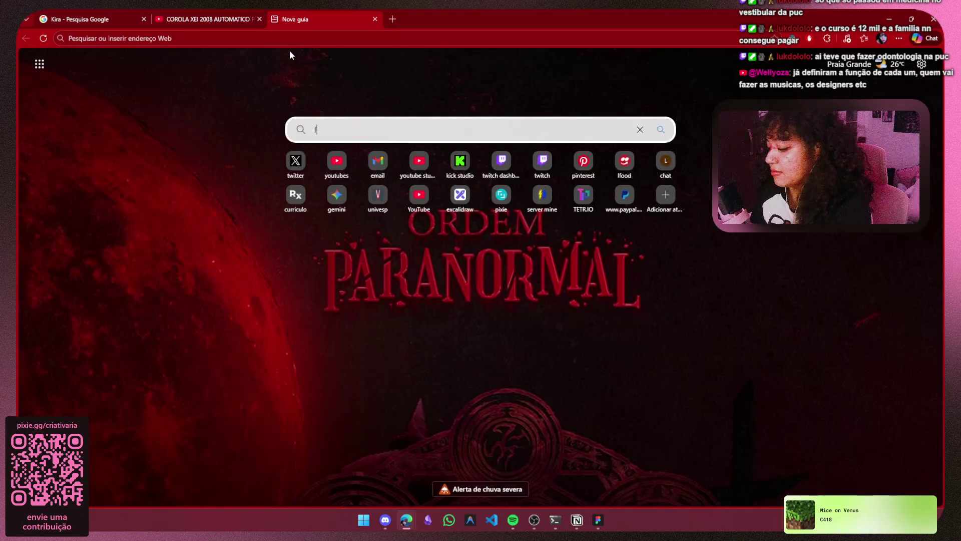
text(elp)
click(319, 39)
text(f)
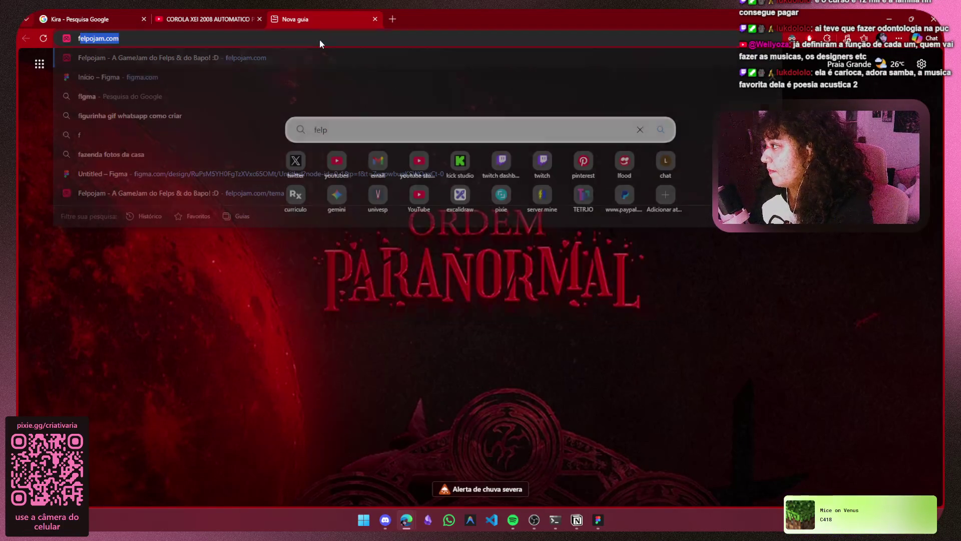
key(Return)
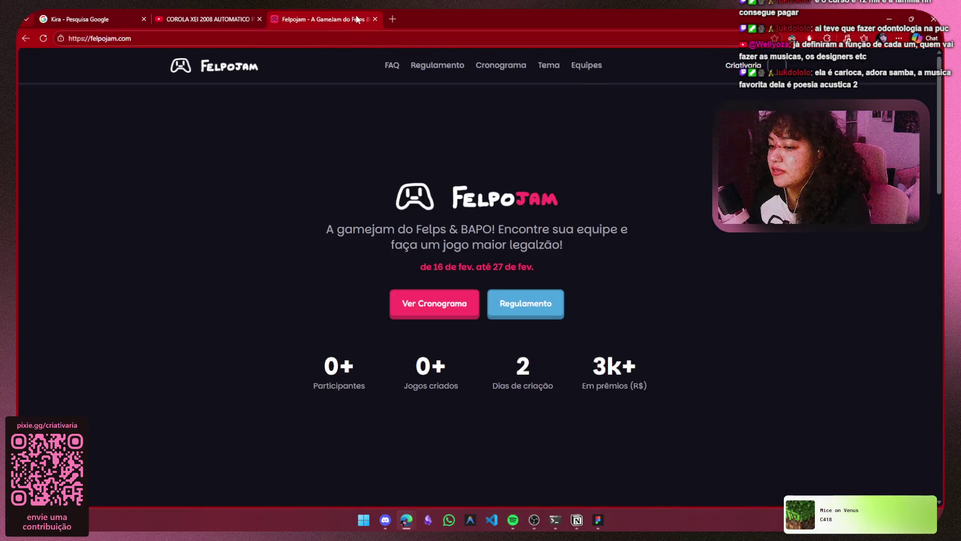
click(543, 68)
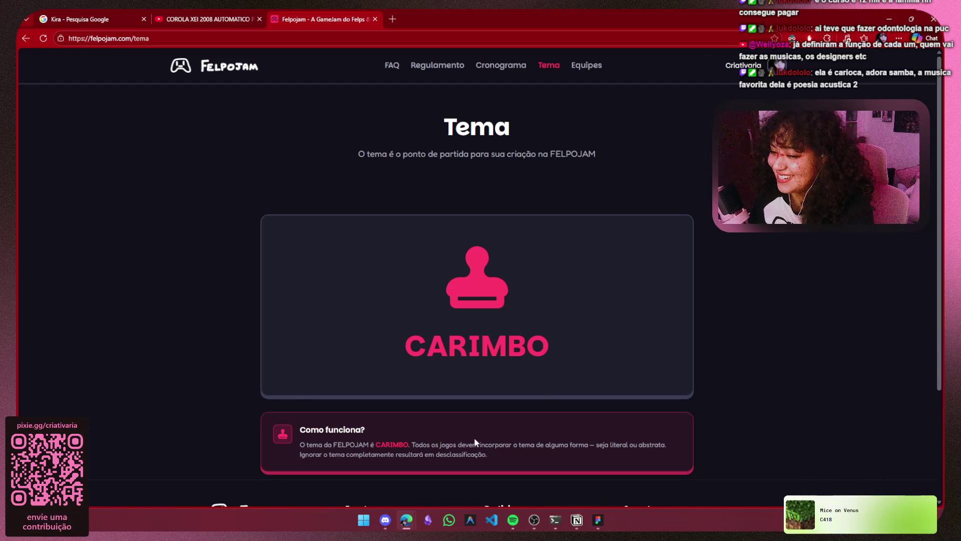
click(570, 521)
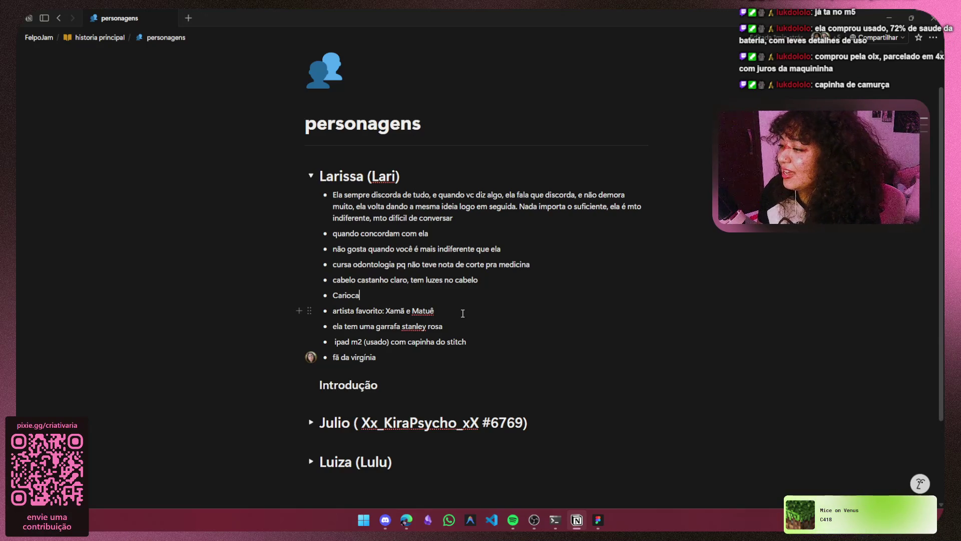
Add the bullet 'usa caneta com pompom na ponta' below 'fã da virgínia' in Larissa's list.
drag(467, 342, 444, 346)
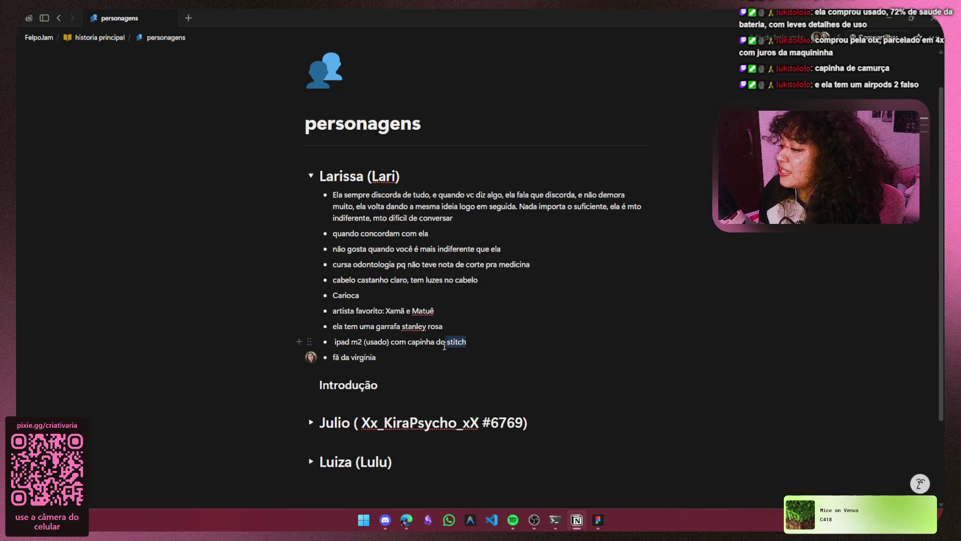
click(537, 344)
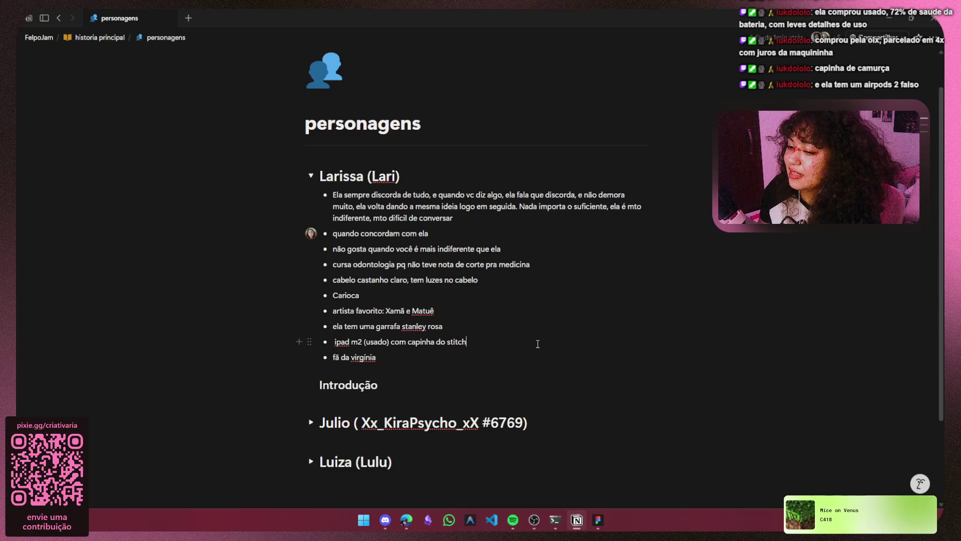
click(432, 356)
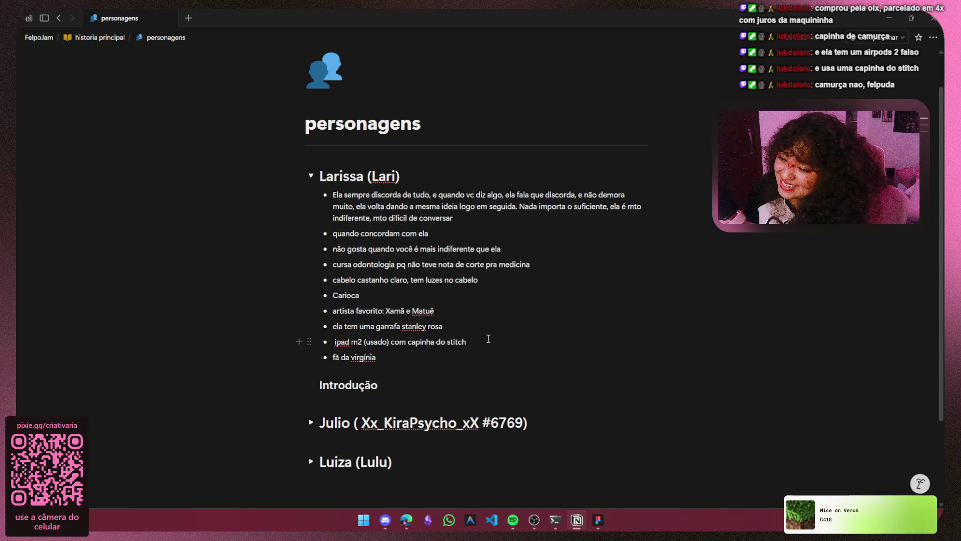
double_click(449, 342)
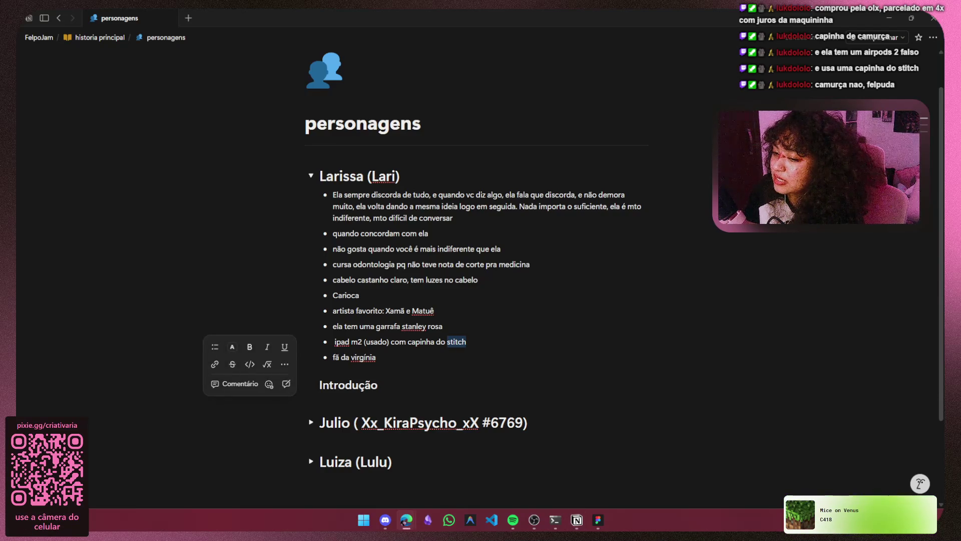
click(485, 344)
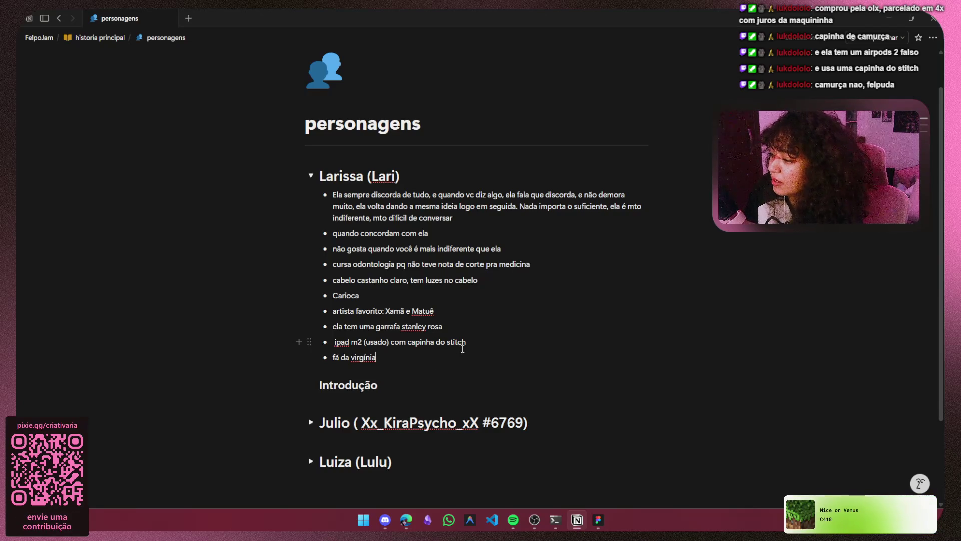
key(Return)
text(usa ca)
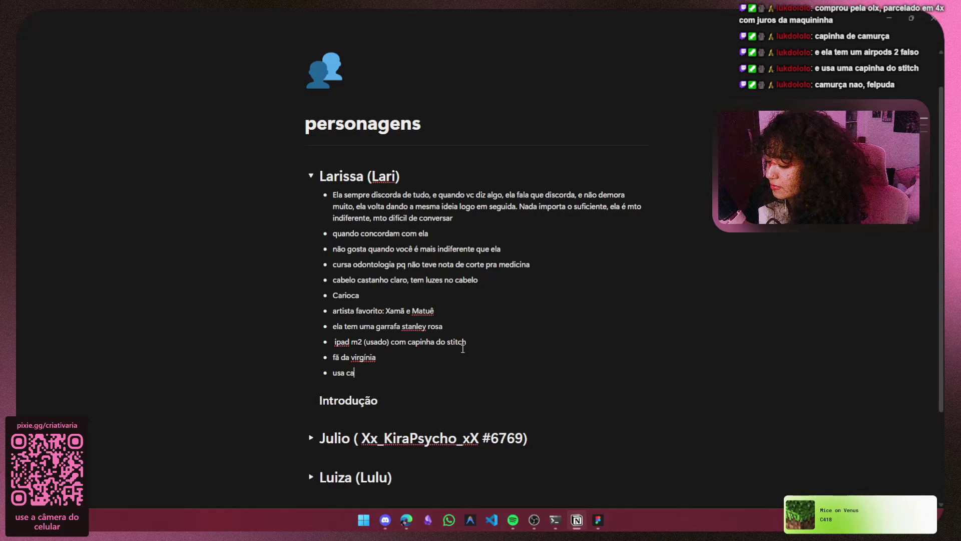
text(neta)
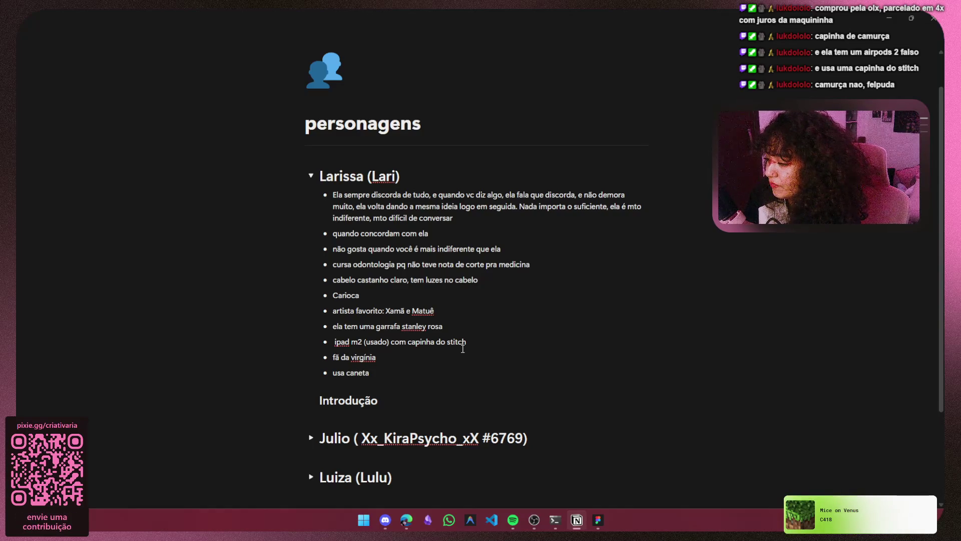
text( com pompo)
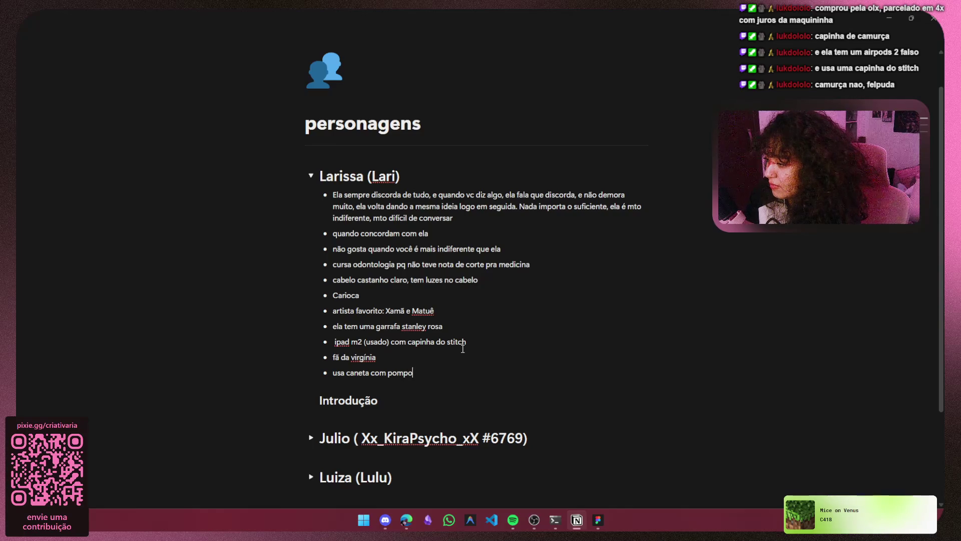
text(m)
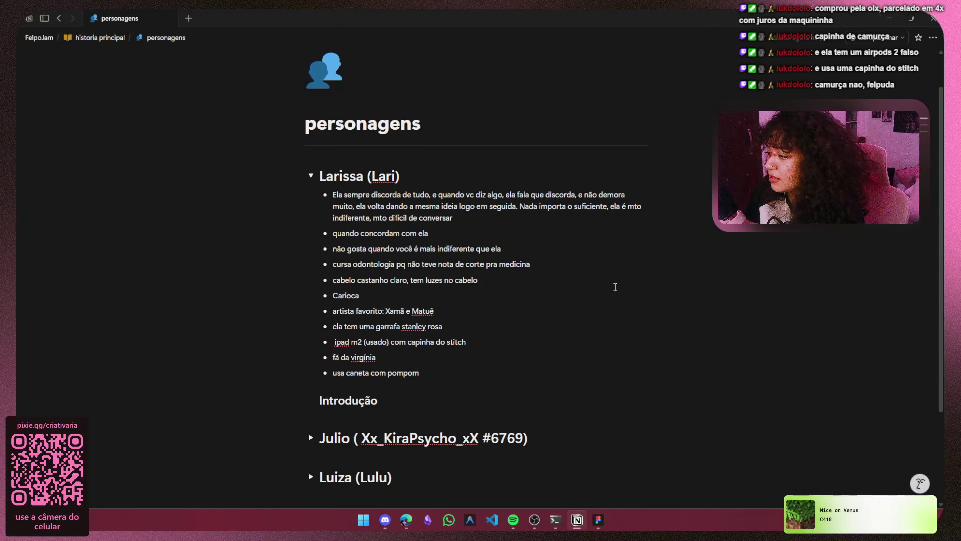
text( na ponta)
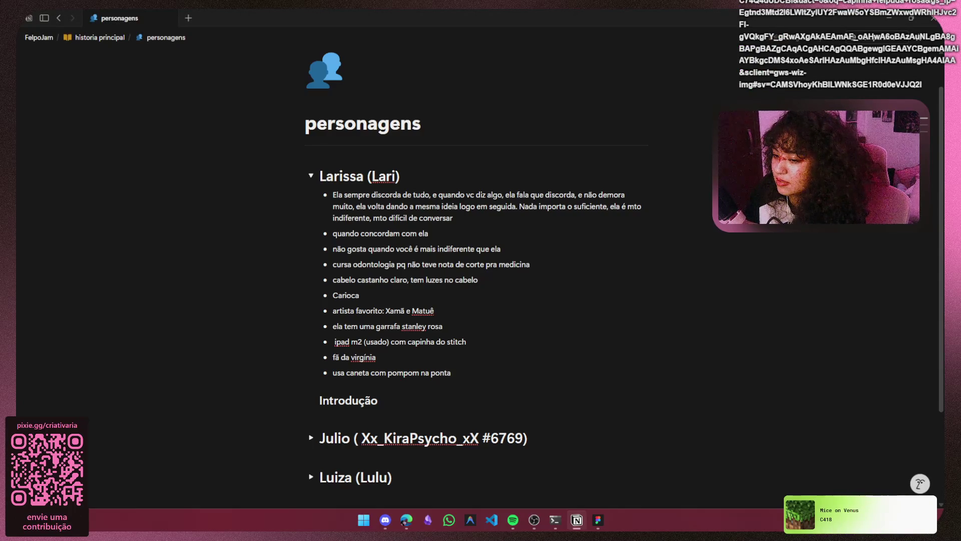
Load Google Images results for 'capinha felpuda rosa' in a new browser tab.
key(alt+Tab)
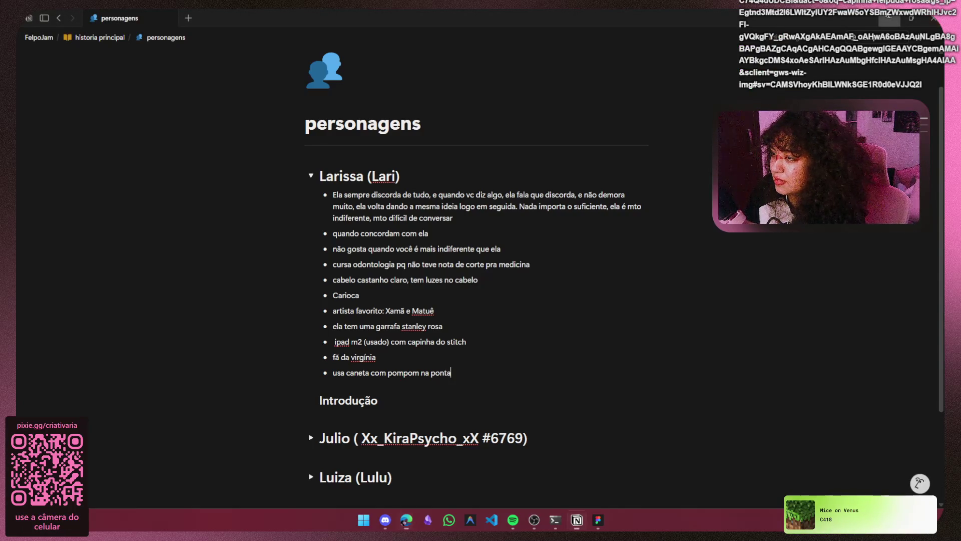
click(389, 22)
key(Return)
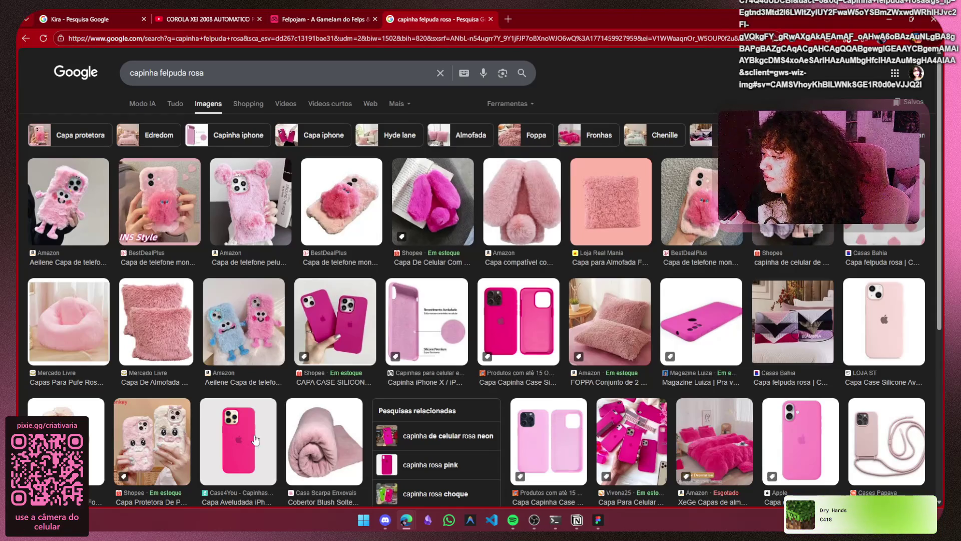
Browse the 'capinha felpuda rosa' image results, then close that tab to reveal the Felpojam Tema page.
click(223, 77)
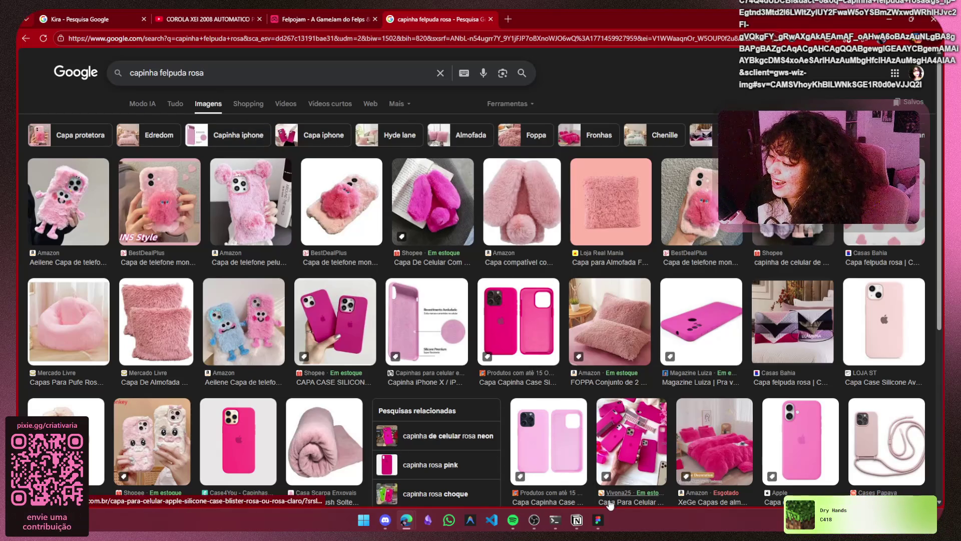
mouse_move(604, 521)
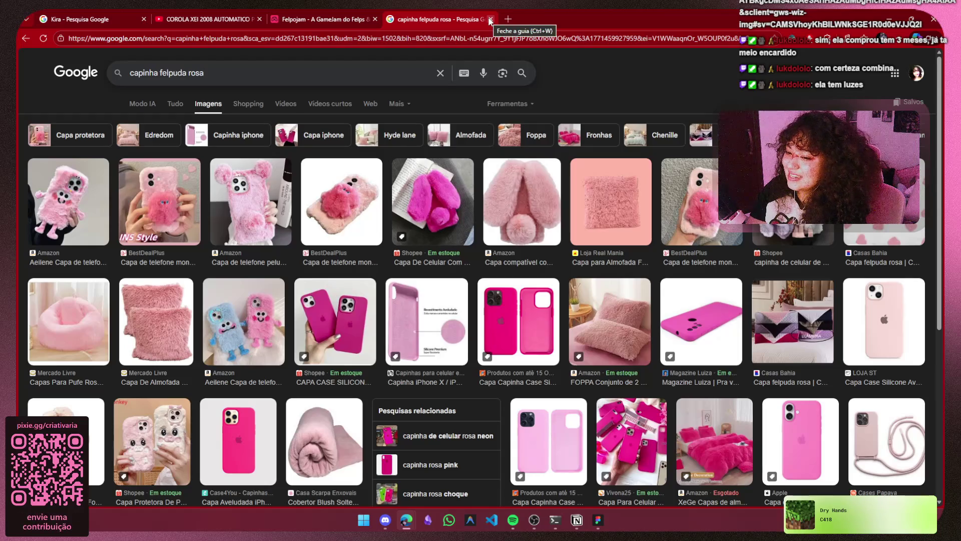
click(490, 20)
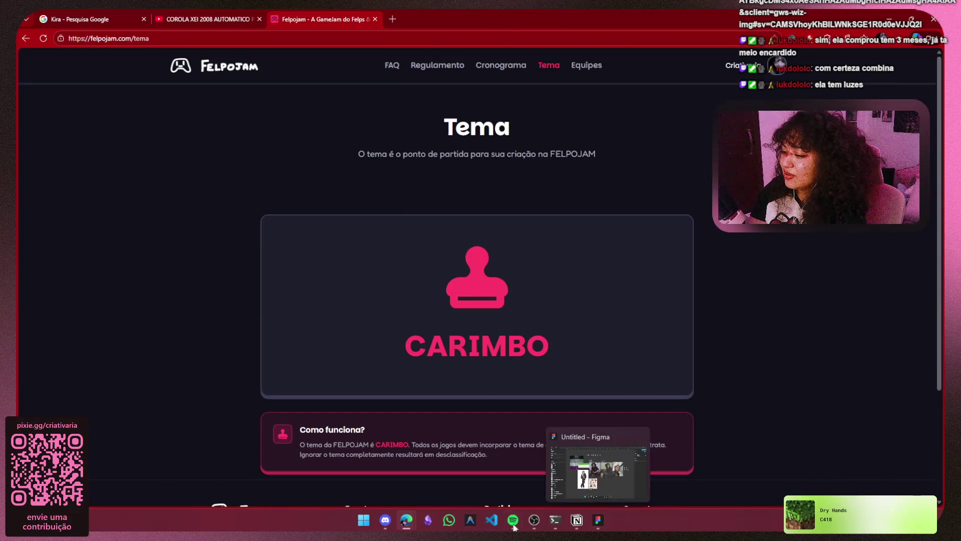
Place the caret at the iPad bullet in Larissa's list for the 'smartwatch (usado)' and iPhone entries.
click(576, 520)
drag(577, 520, 473, 521)
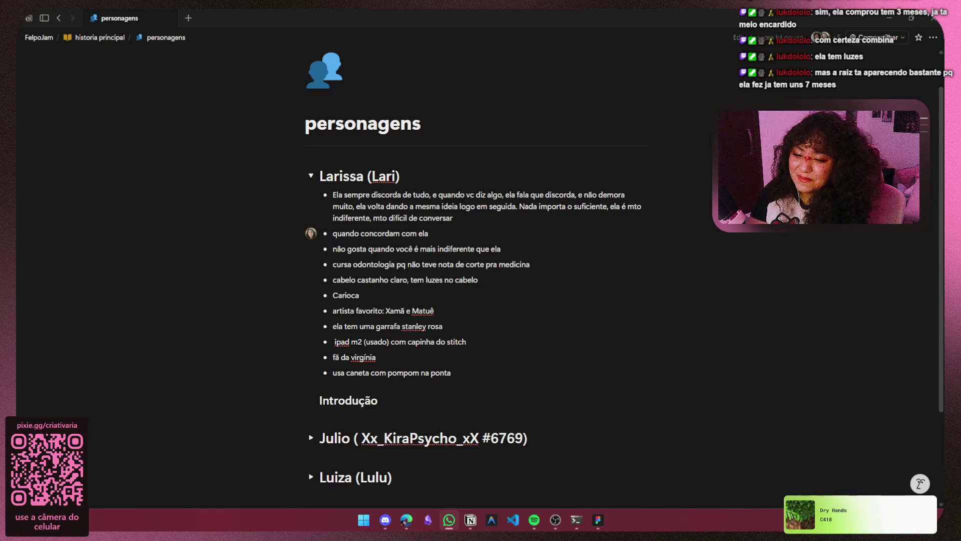
click(479, 359)
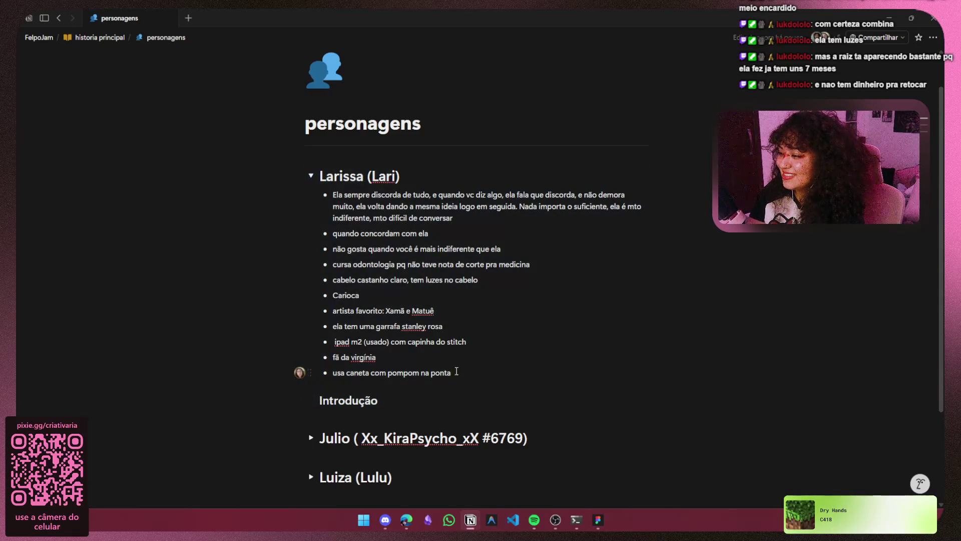
mouse_move(473, 372)
mouse_down()
mouse_move(301, 372)
mouse_move(339, 369)
mouse_up()
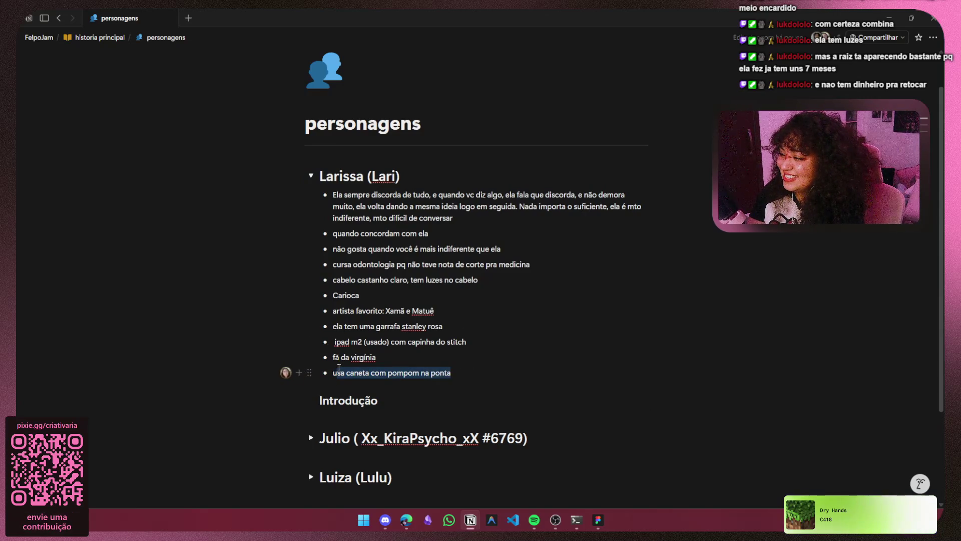
click(339, 369)
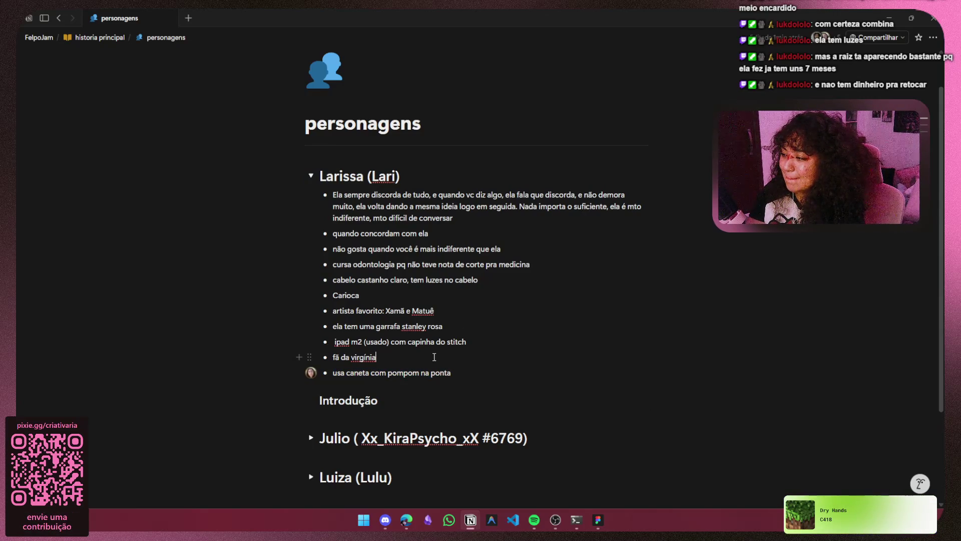
click(467, 345)
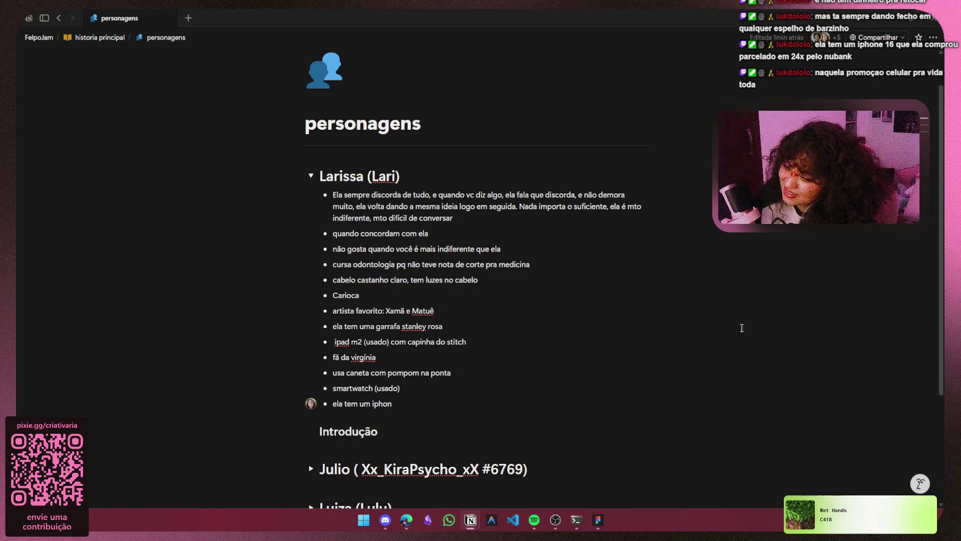
key(alt+Tab)
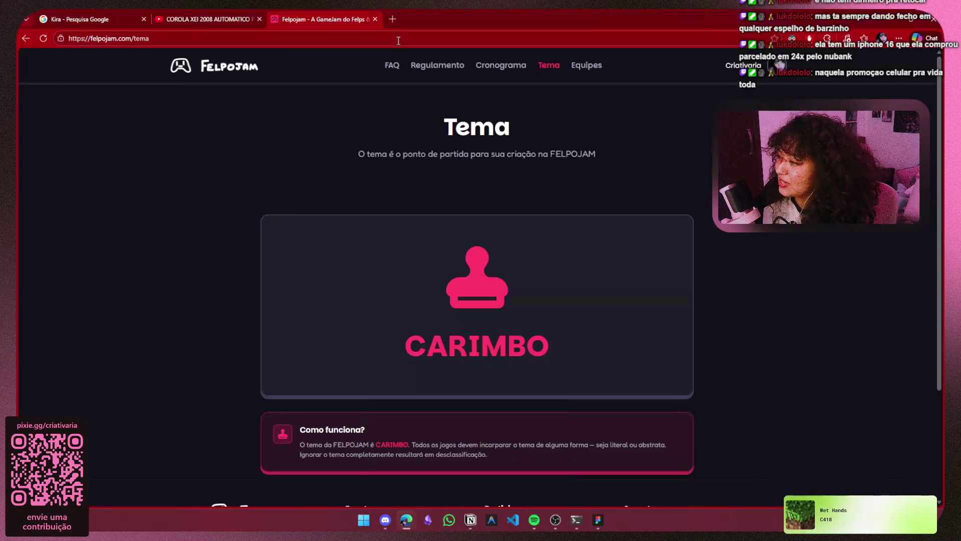
text(ipho)
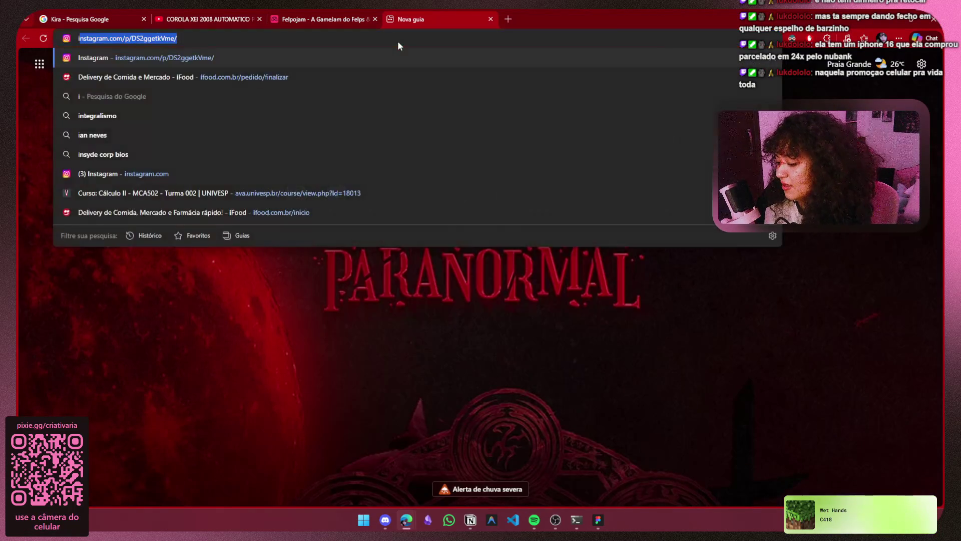
text(ne de botão)
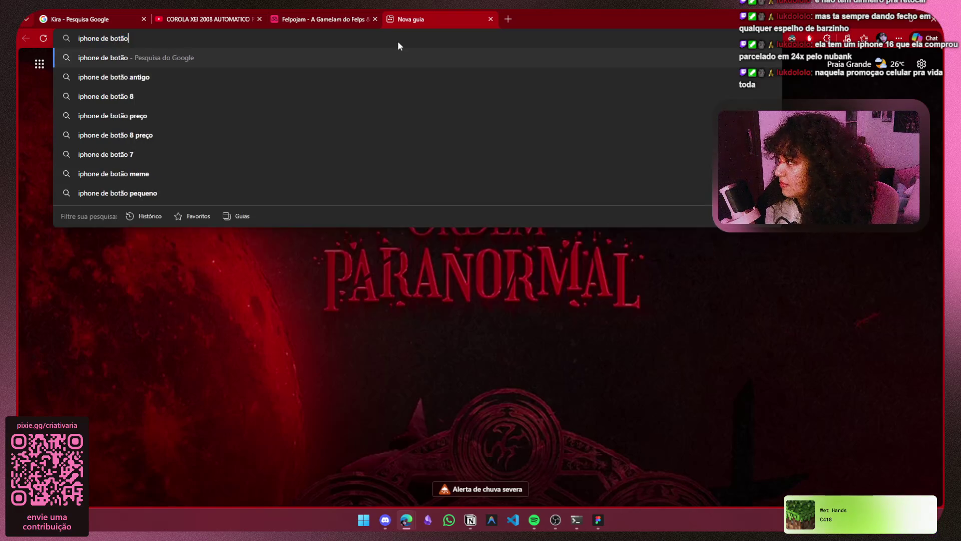
key(Return)
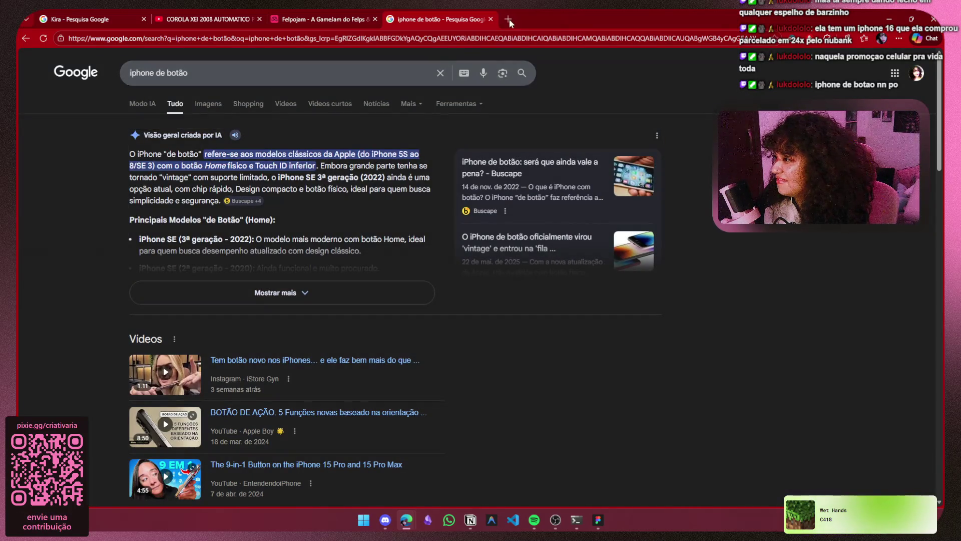
click(491, 19)
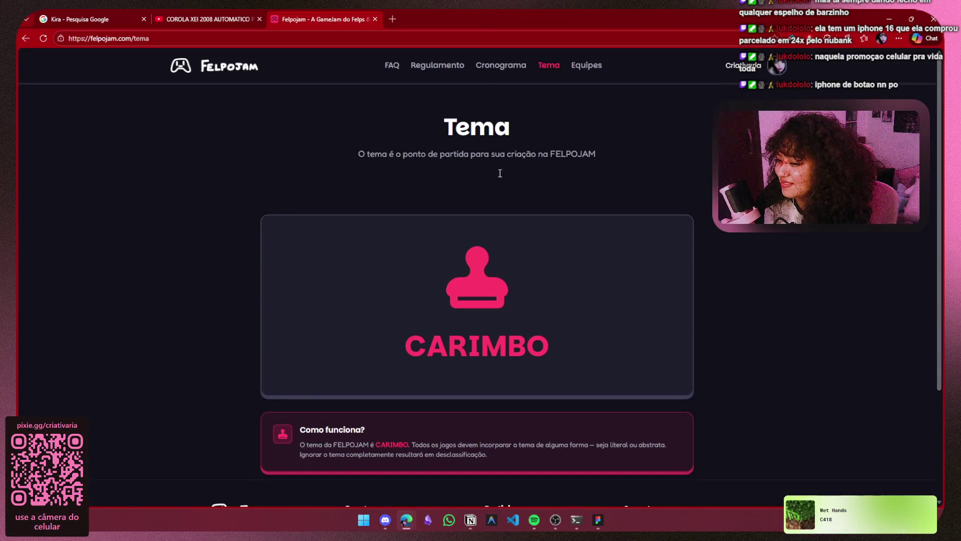
click(594, 519)
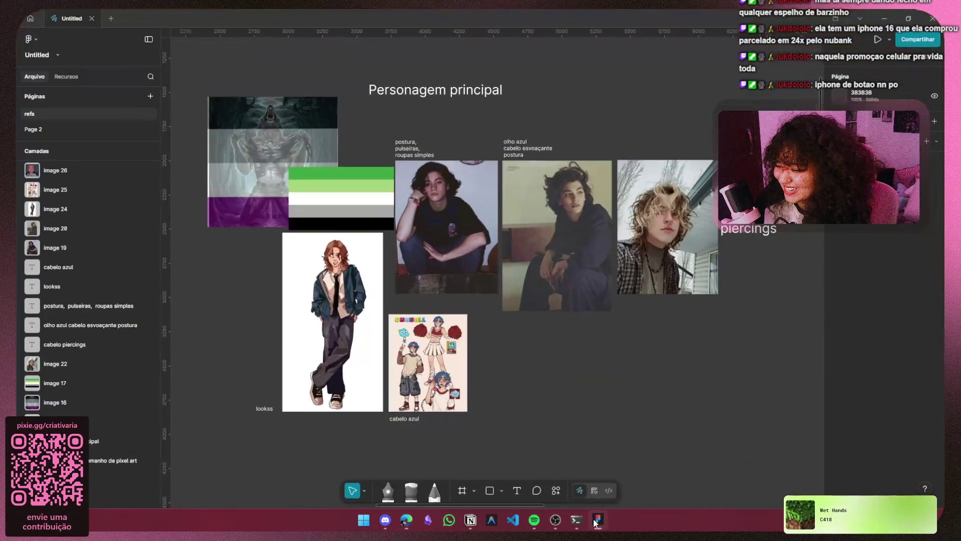
click(887, 20)
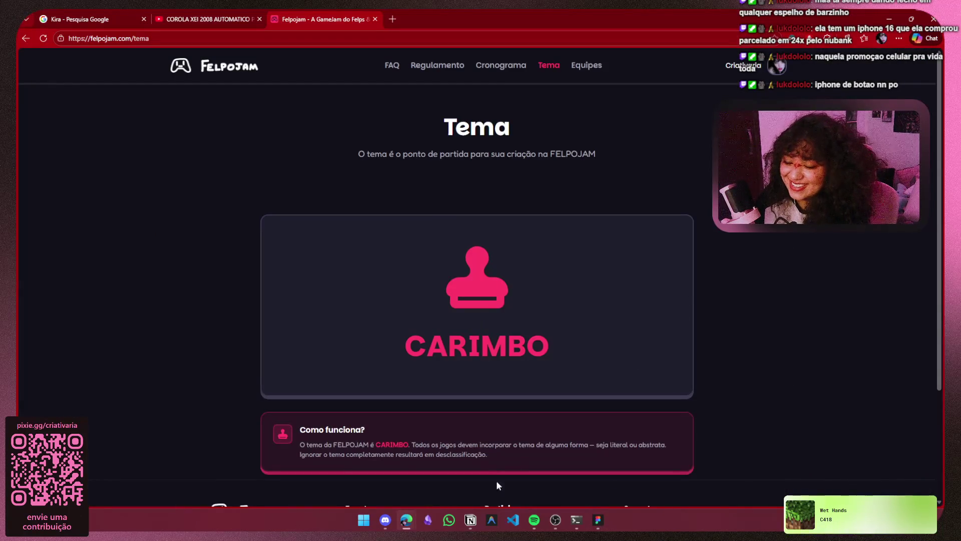
click(384, 522)
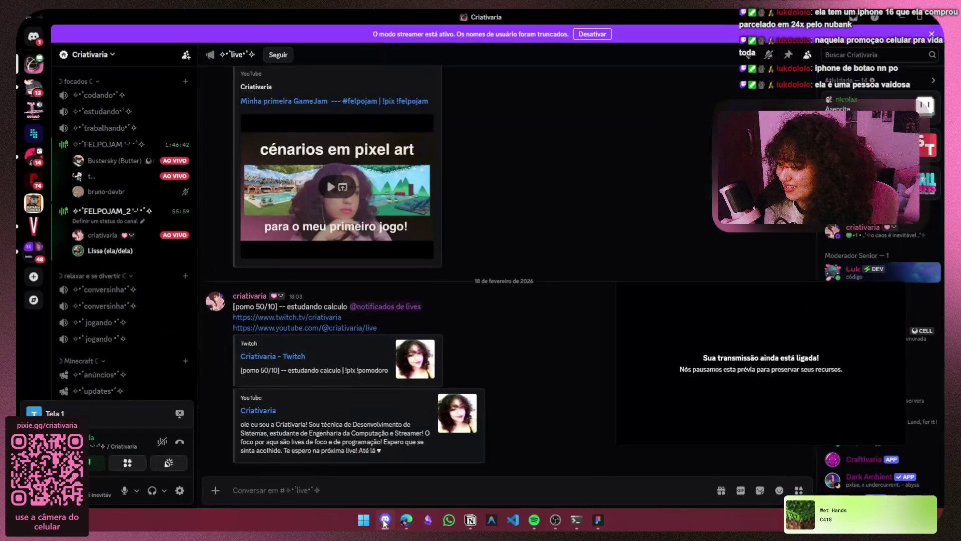
click(385, 522)
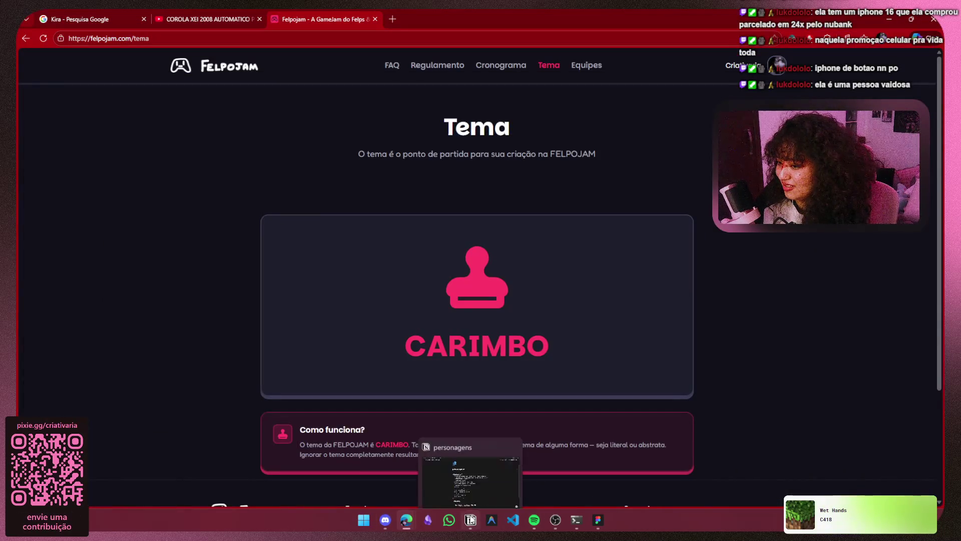
click(471, 520)
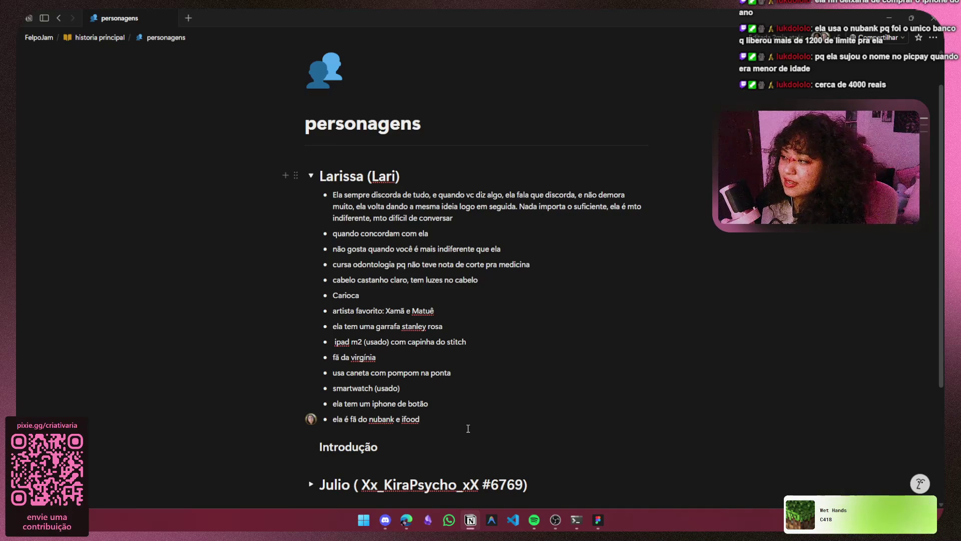
Switch from Notion over to Discord.
key(alt+Tab)
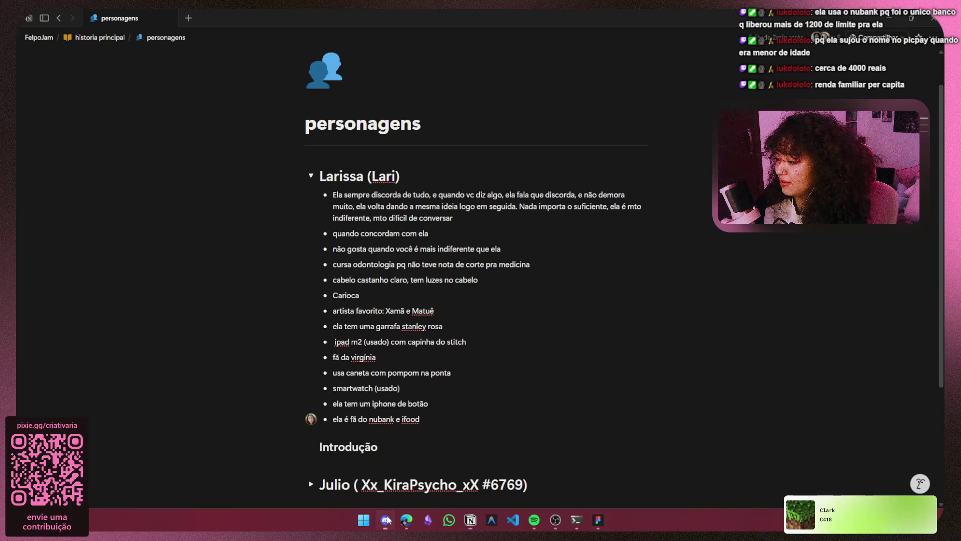
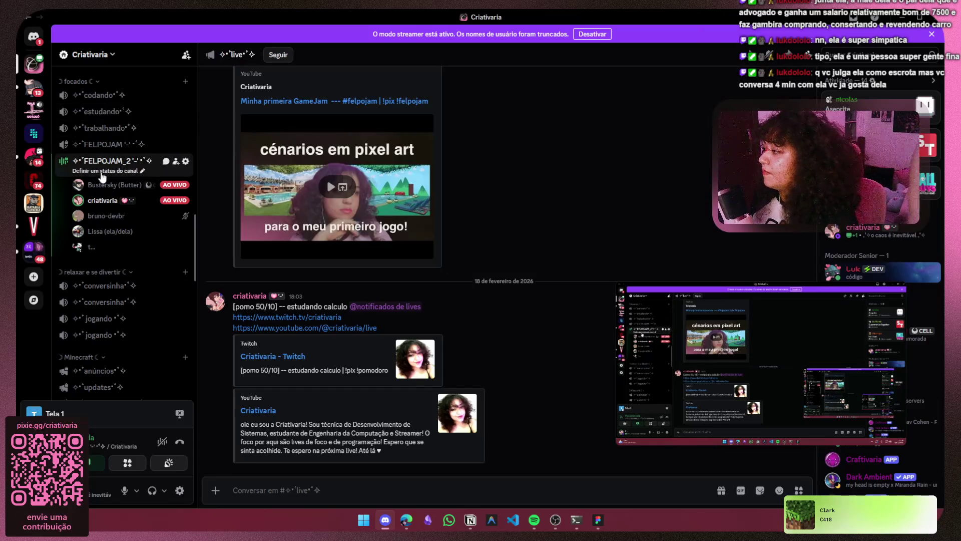
Stop your own screen share in FELPOJAM_2 and watch the other participant's KAPLAY stream full-size.
click(105, 161)
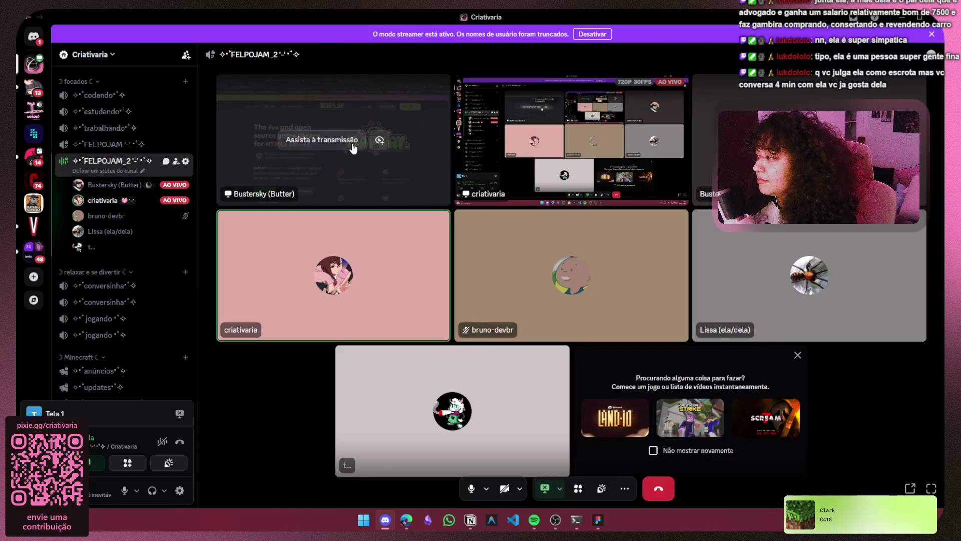
click(545, 488)
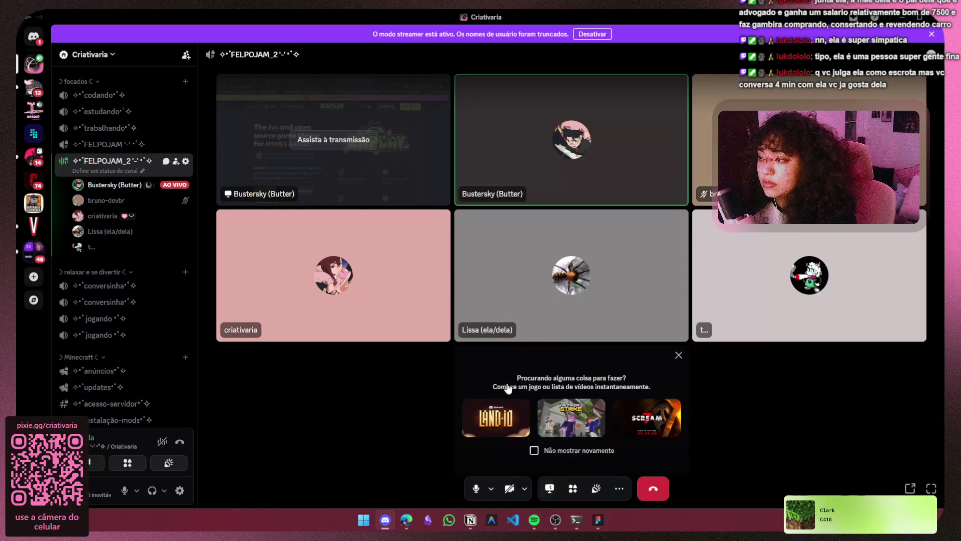
click(369, 141)
click(564, 427)
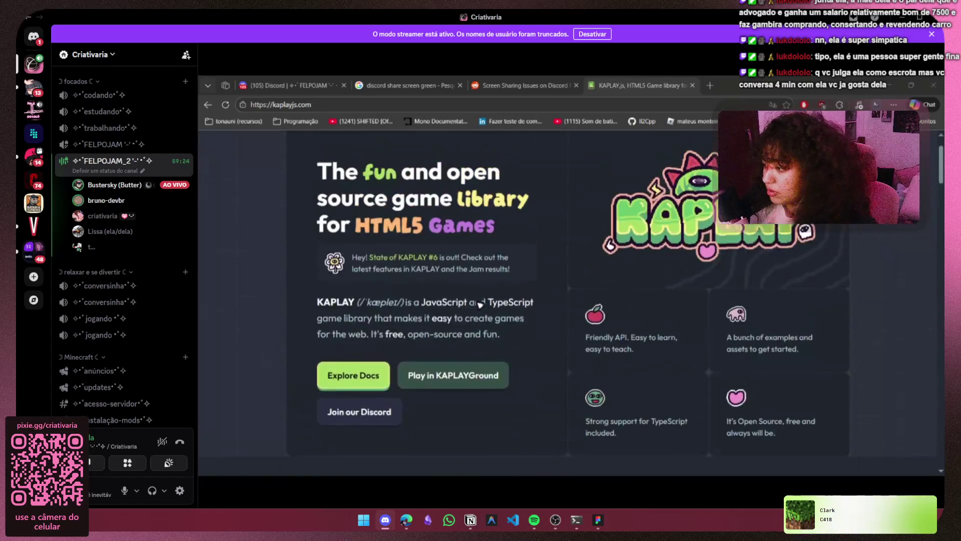
right_click(94, 183)
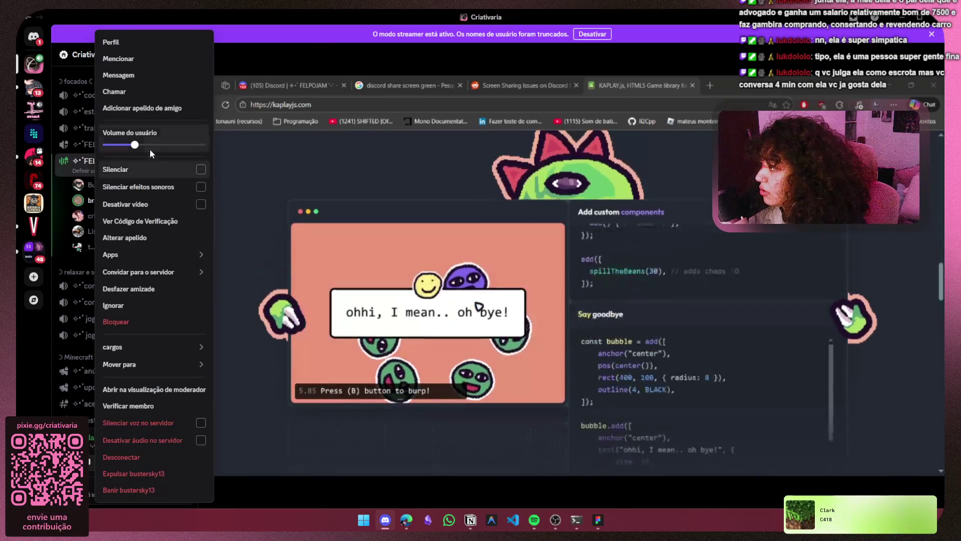
key(Escape)
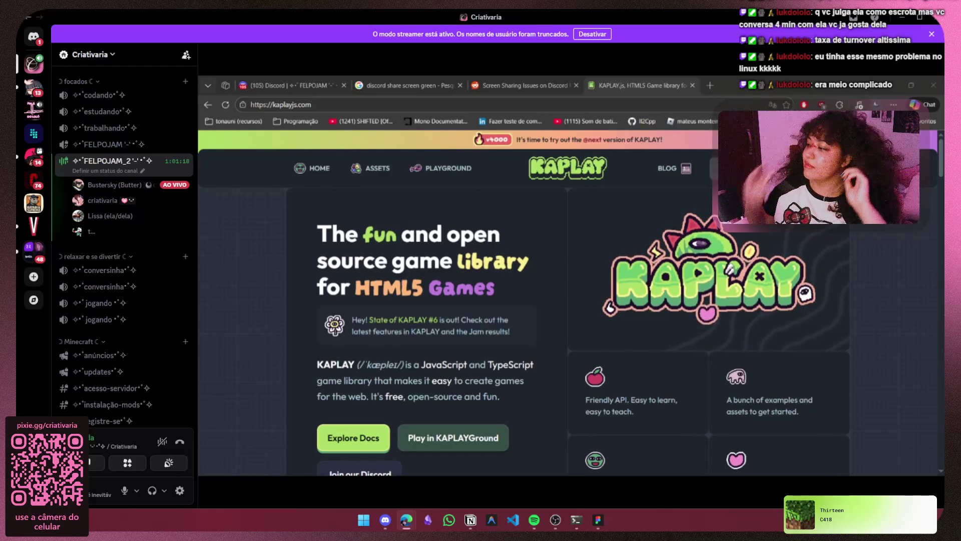
scroll(482, 286, down, 4)
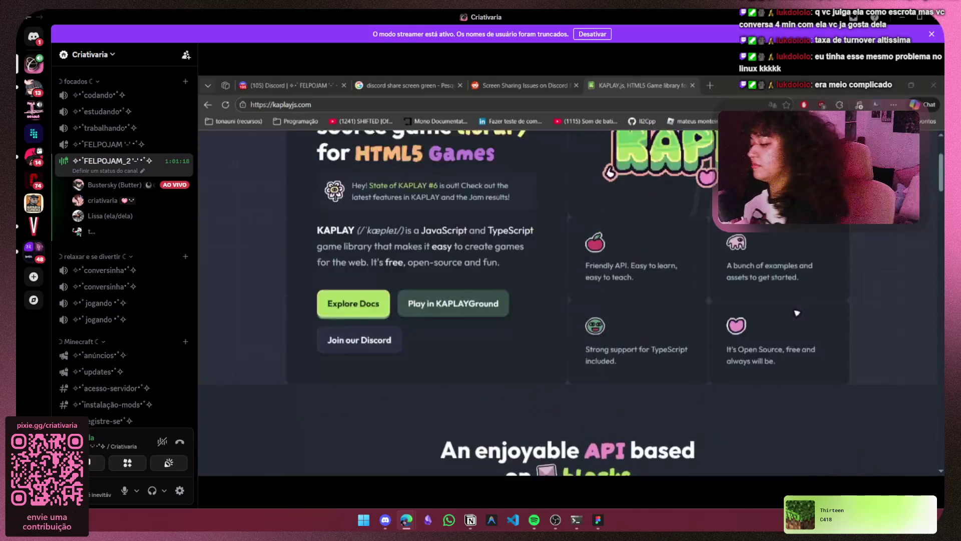
scroll(482, 287, up, 4)
scroll(483, 286, down, 1)
scroll(482, 287, down, 7)
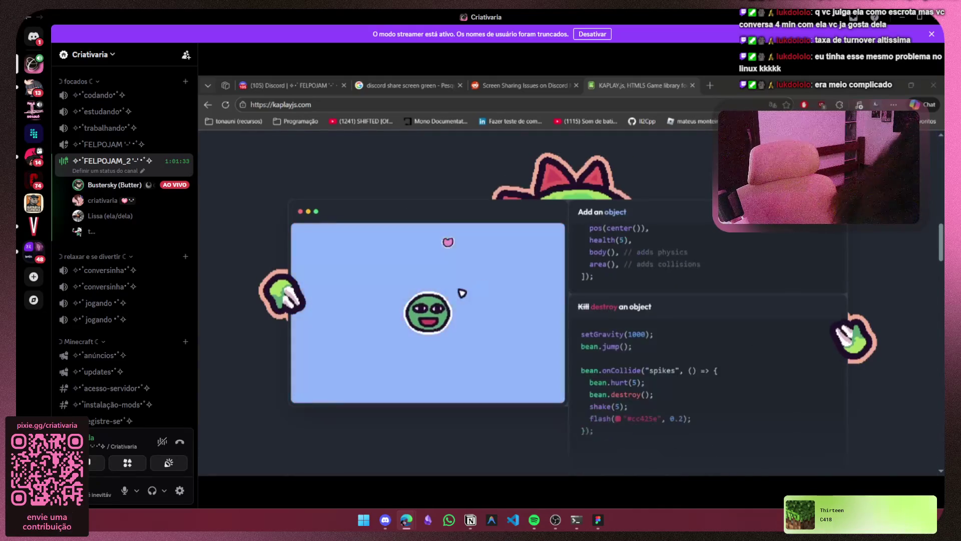
scroll(279, 315, up, 7)
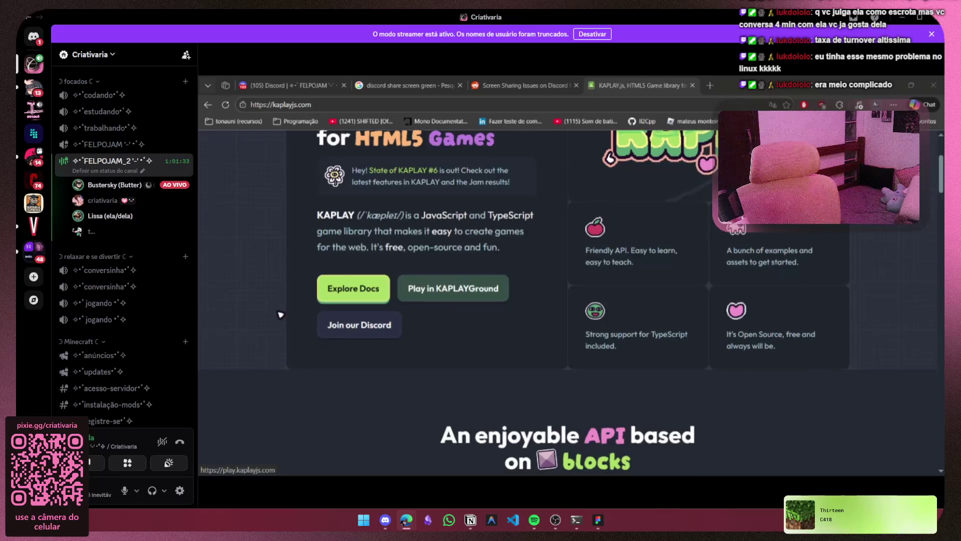
scroll(279, 315, down, 7)
scroll(271, 318, up, 3)
scroll(271, 319, up, 5)
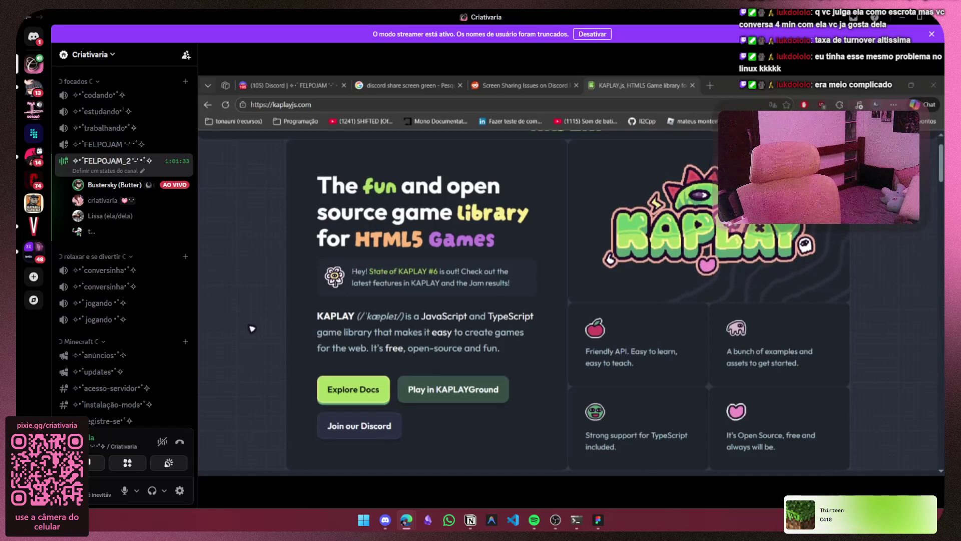
scroll(313, 335, down, 8)
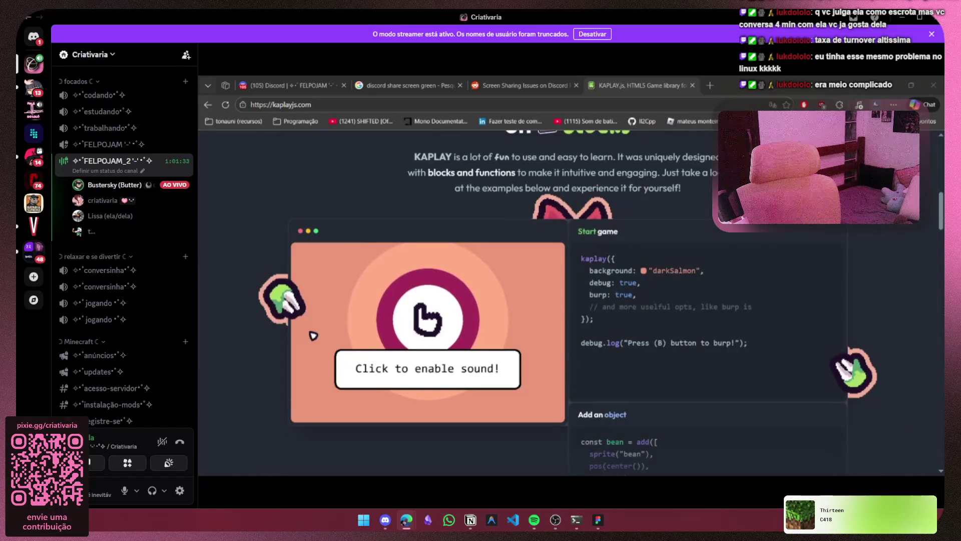
scroll(275, 404, down, 6)
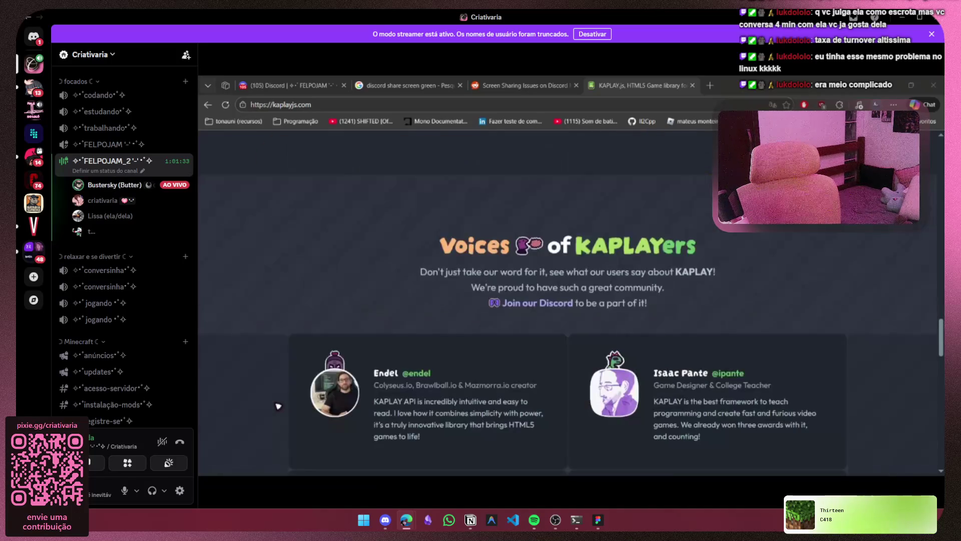
scroll(279, 406, up, 3)
scroll(278, 407, up, 10)
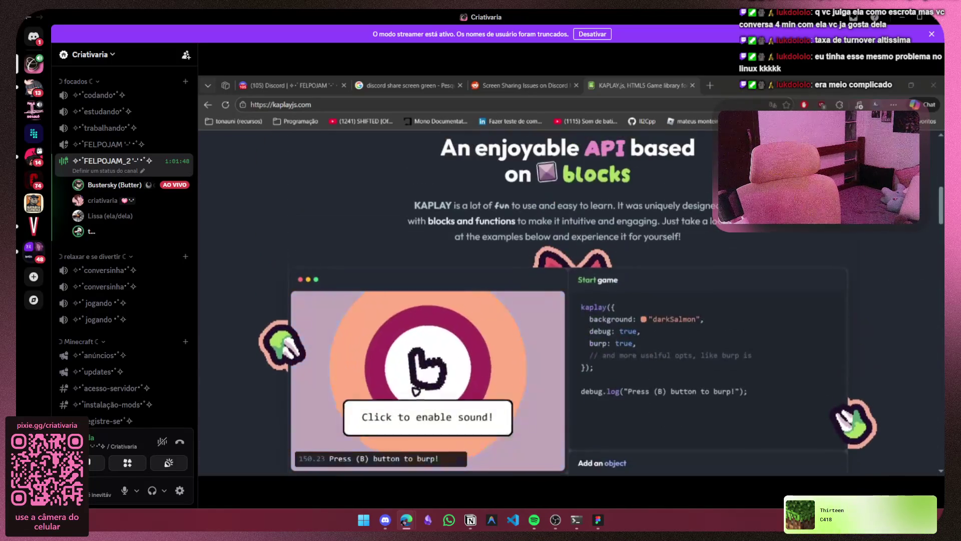
scroll(413, 389, down, 4)
scroll(413, 389, down, 6)
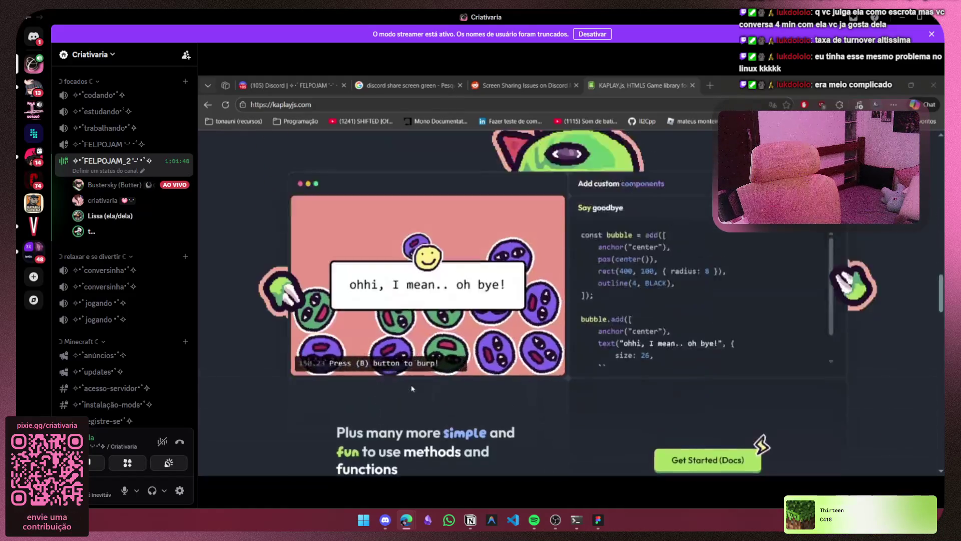
scroll(413, 389, up, 4)
scroll(412, 388, up, 6)
scroll(413, 388, down, 8)
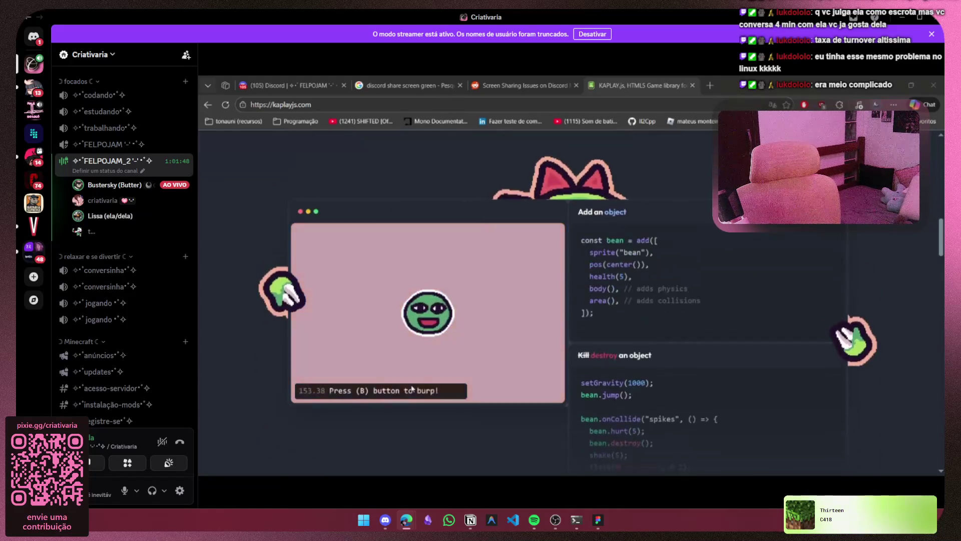
scroll(412, 389, down, 4)
scroll(411, 389, up, 10)
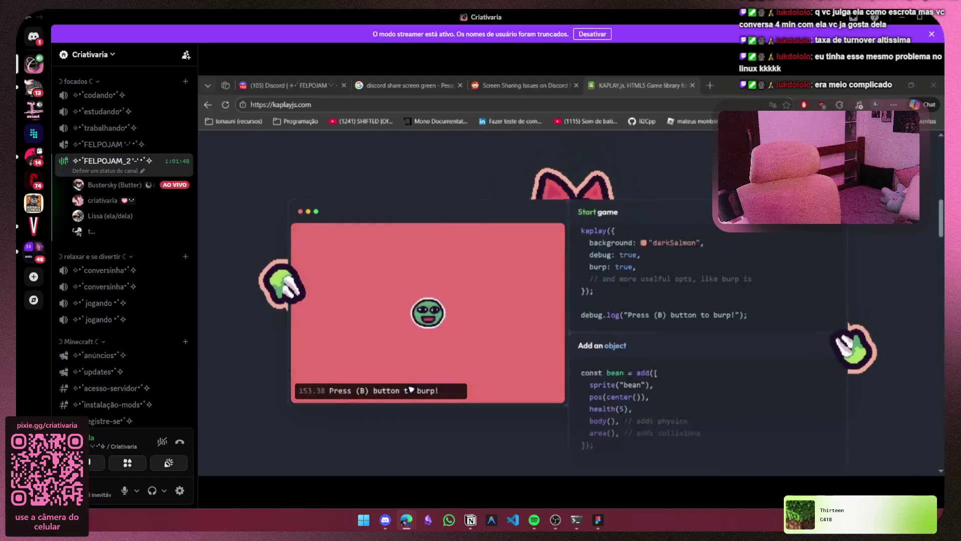
scroll(260, 341, down, 3)
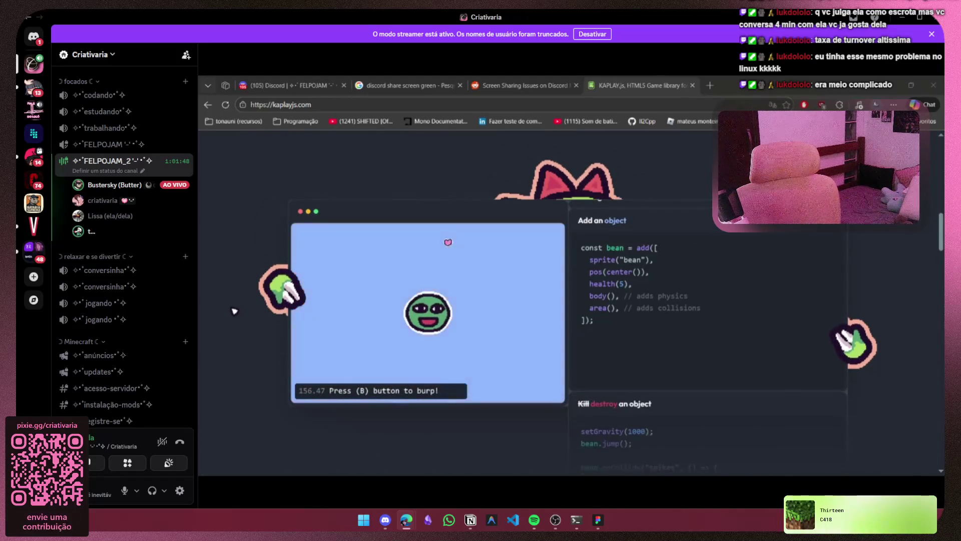
scroll(280, 312, down, 3)
scroll(333, 313, up, 8)
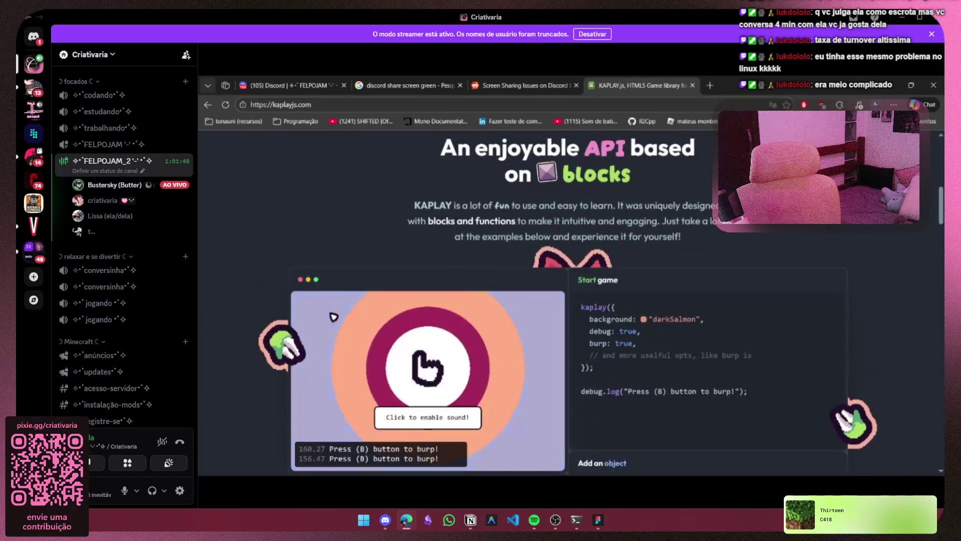
scroll(255, 295, down, 2)
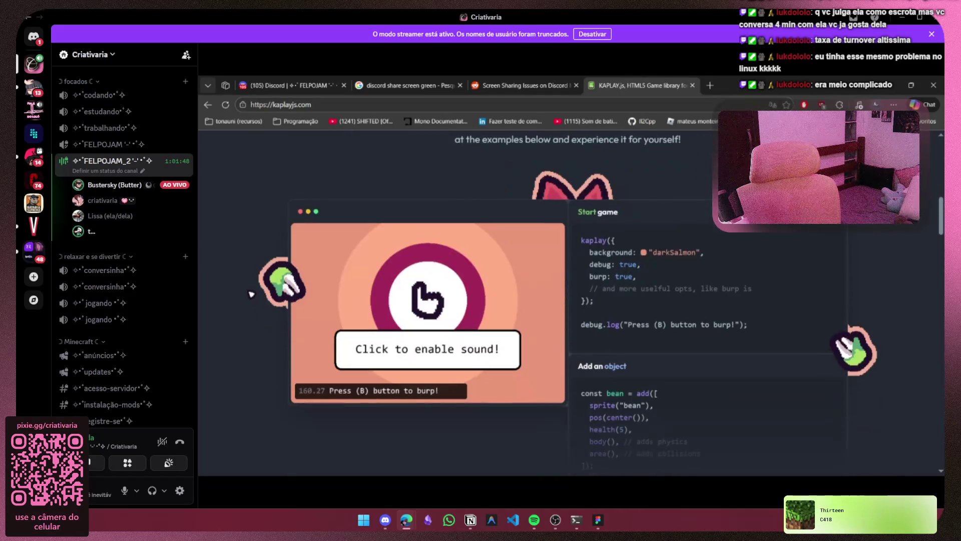
click(441, 303)
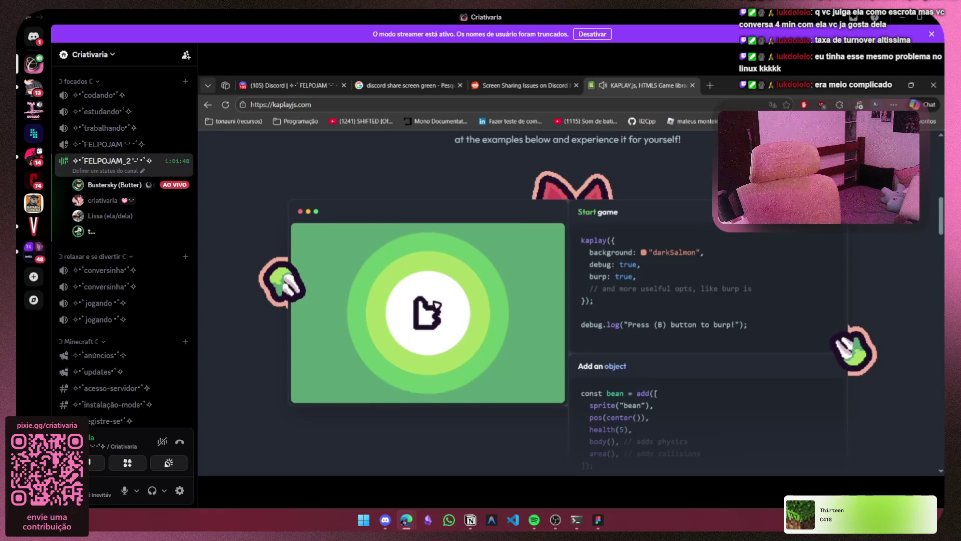
scroll(437, 305, down, 10)
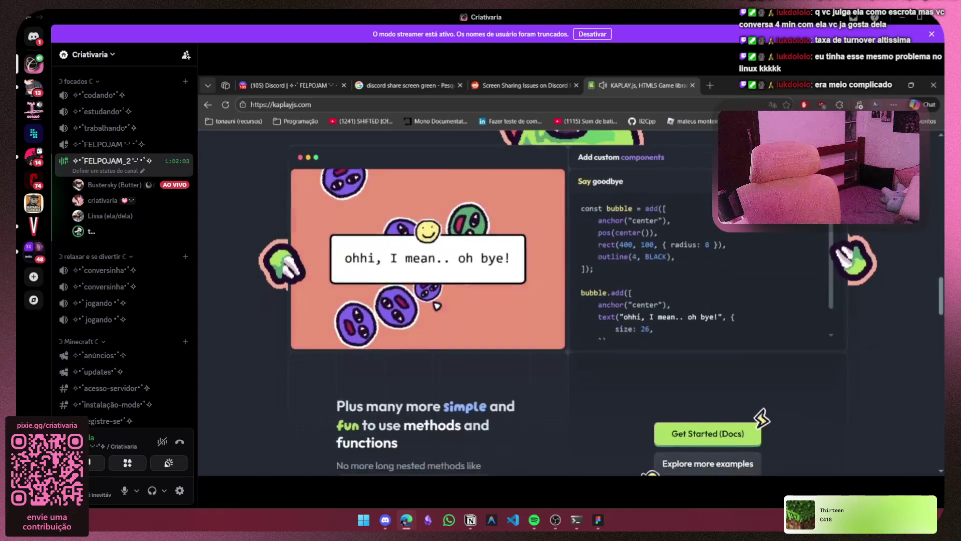
scroll(435, 304, up, 15)
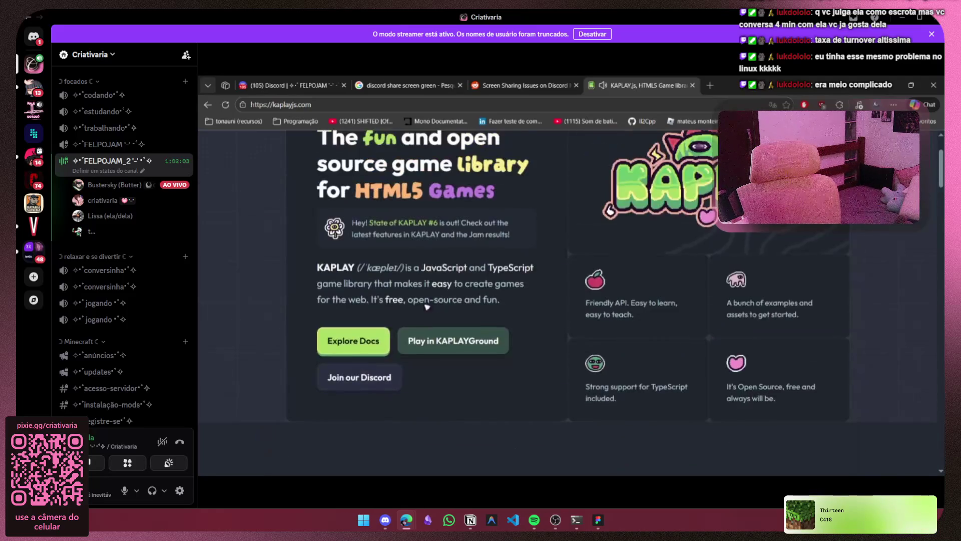
scroll(298, 310, down, 5)
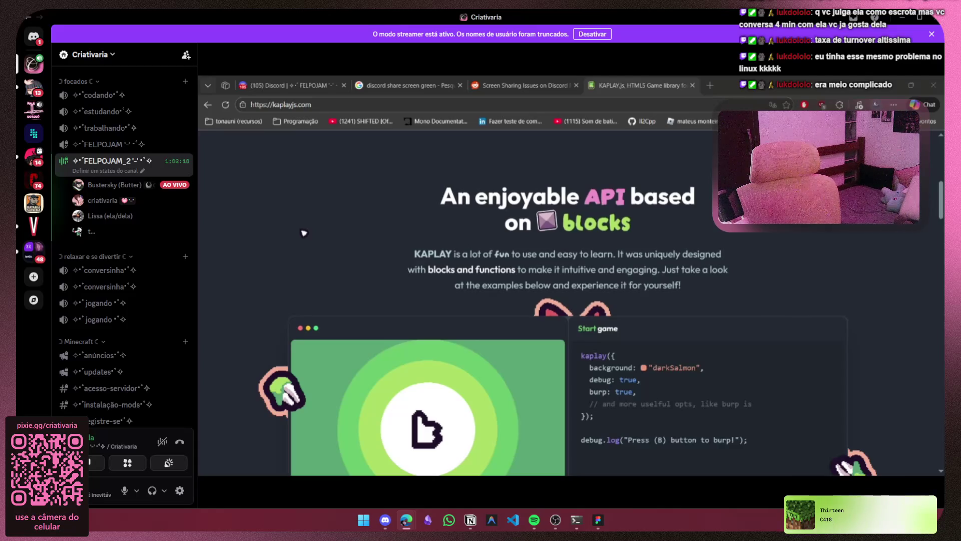
Scroll the shared KAPLAY homepage back to its hero section introducing the JavaScript game library.
scroll(337, 193, up, 4)
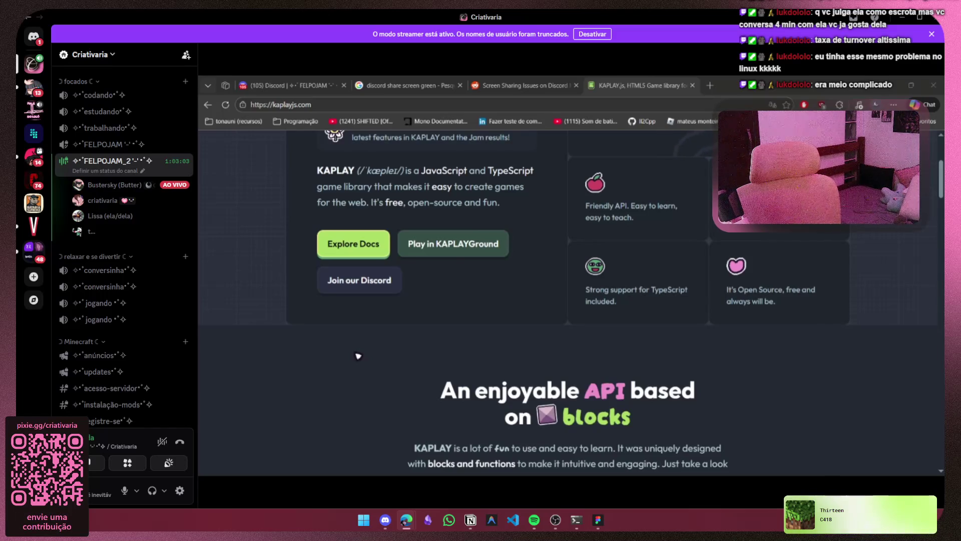
scroll(359, 356, down, 5)
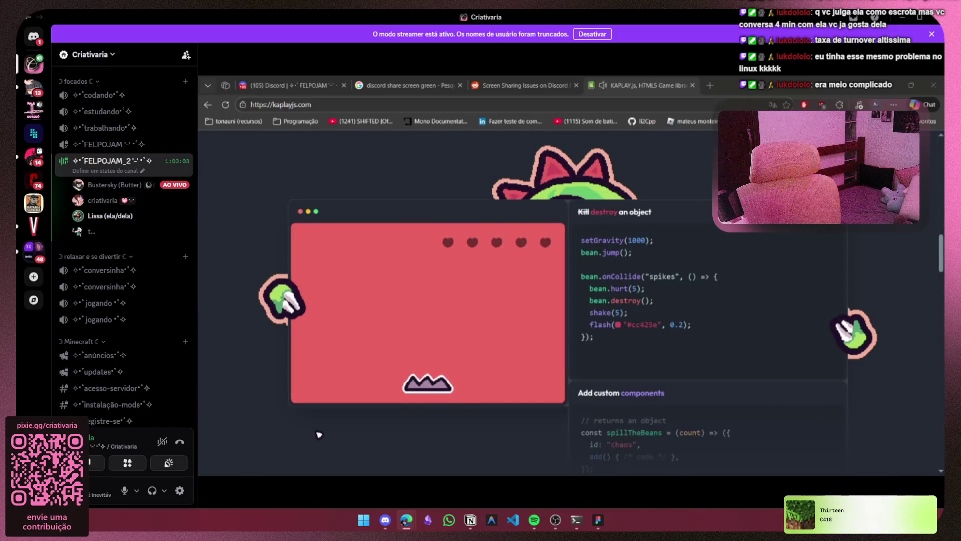
scroll(521, 357, down, 4)
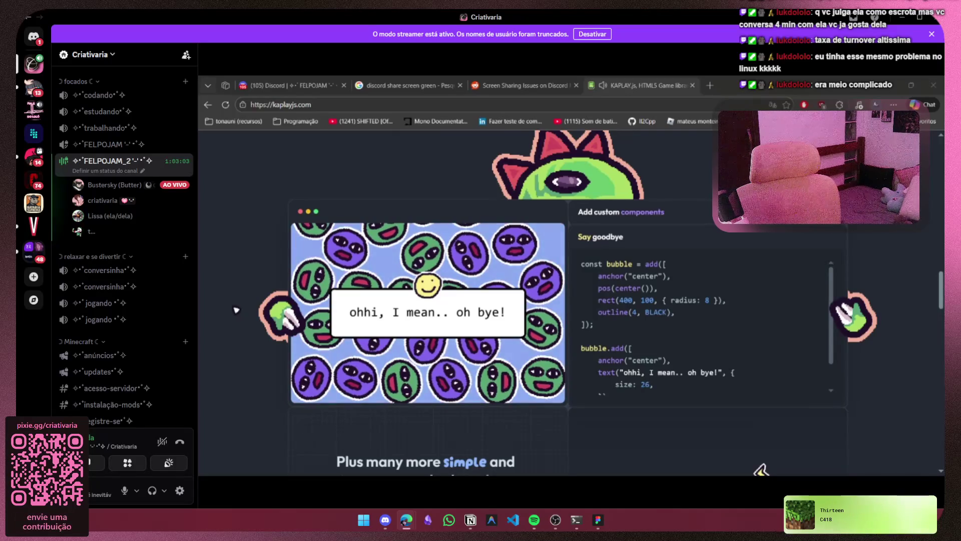
scroll(285, 308, down, 6)
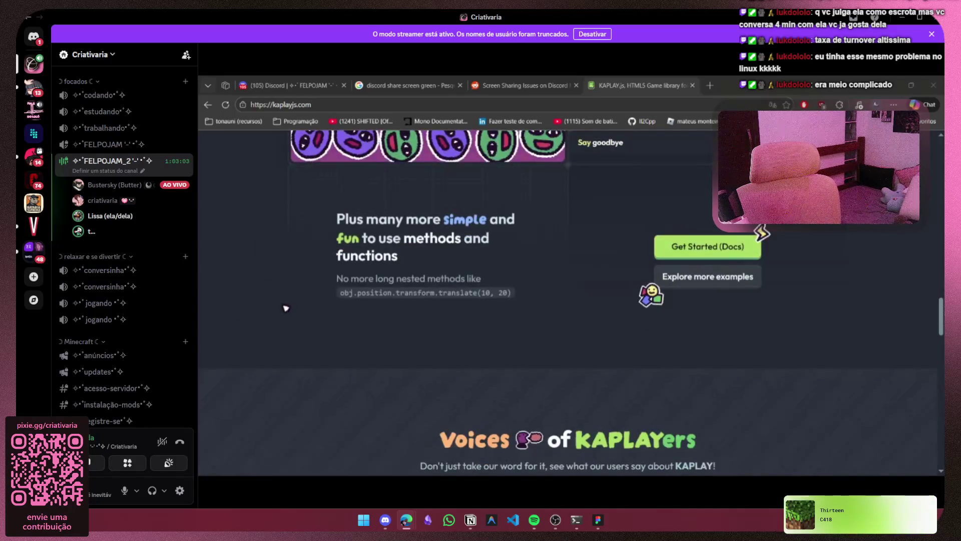
scroll(285, 308, up, 3)
scroll(286, 307, down, 5)
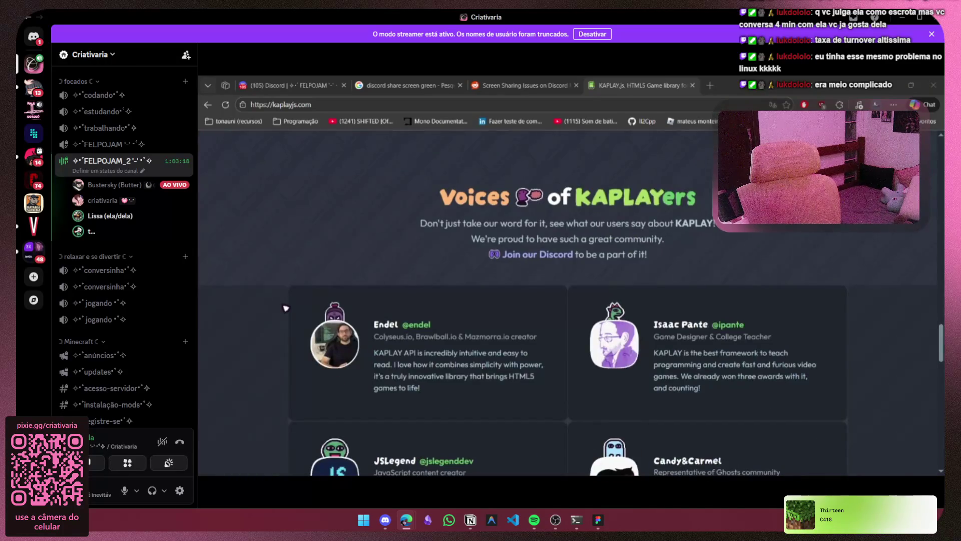
scroll(286, 308, down, 8)
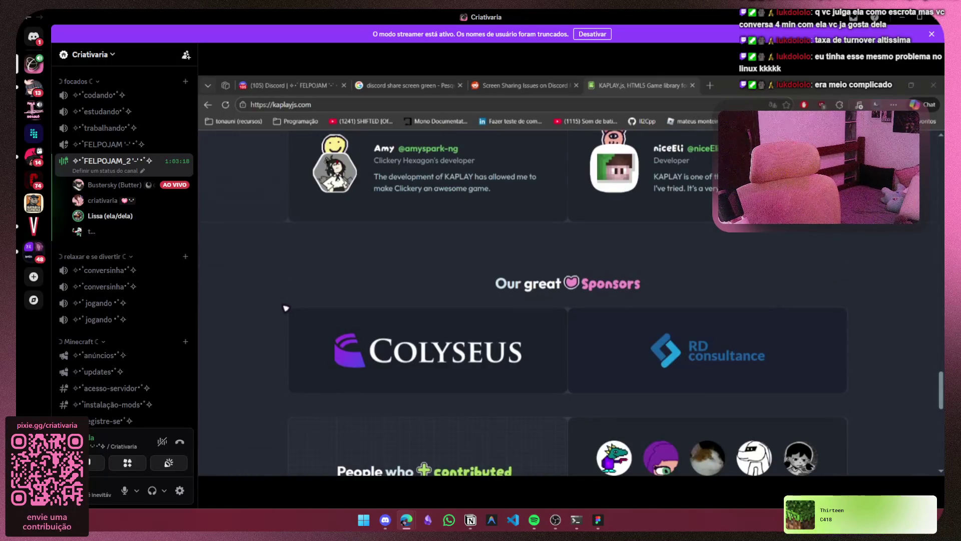
scroll(286, 308, down, 8)
scroll(286, 308, up, 20)
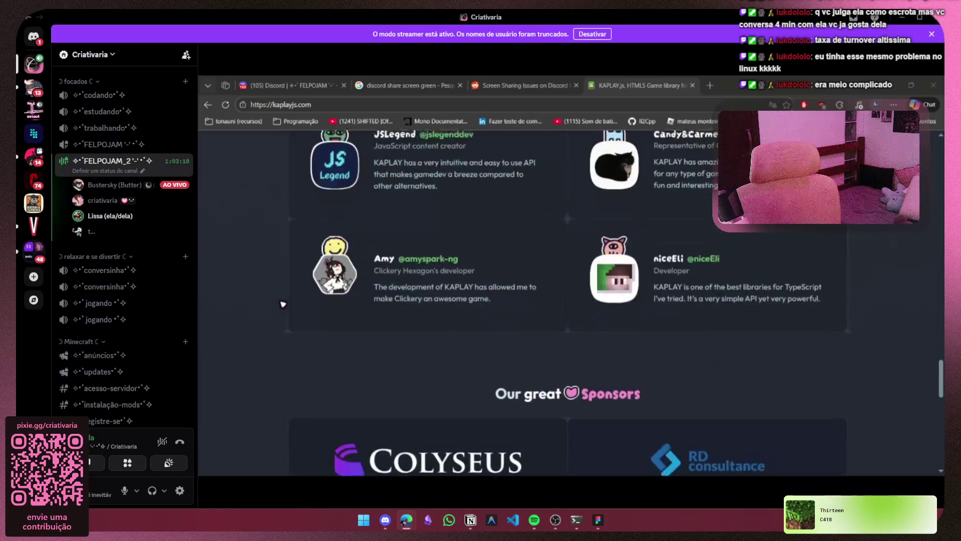
scroll(274, 323, up, 10)
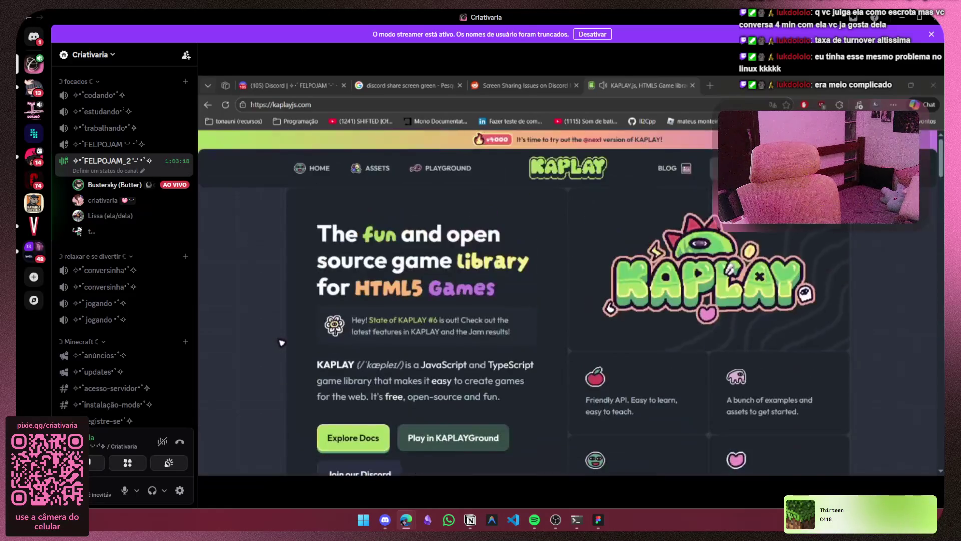
click(358, 170)
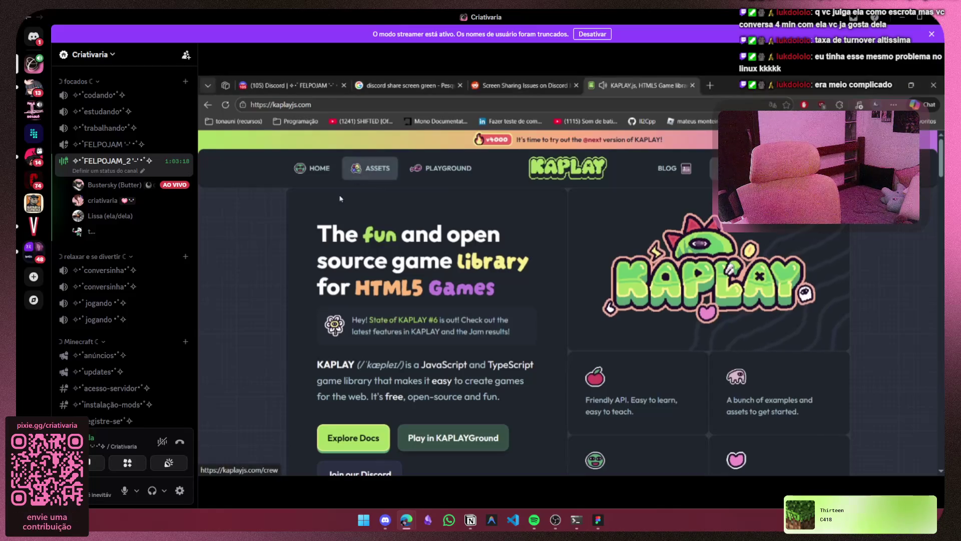
Browse the KAPLAY Crew page of royalty-free KAWorld assets such as Apple and Bean.
scroll(283, 311, down, 5)
scroll(283, 311, up, 5)
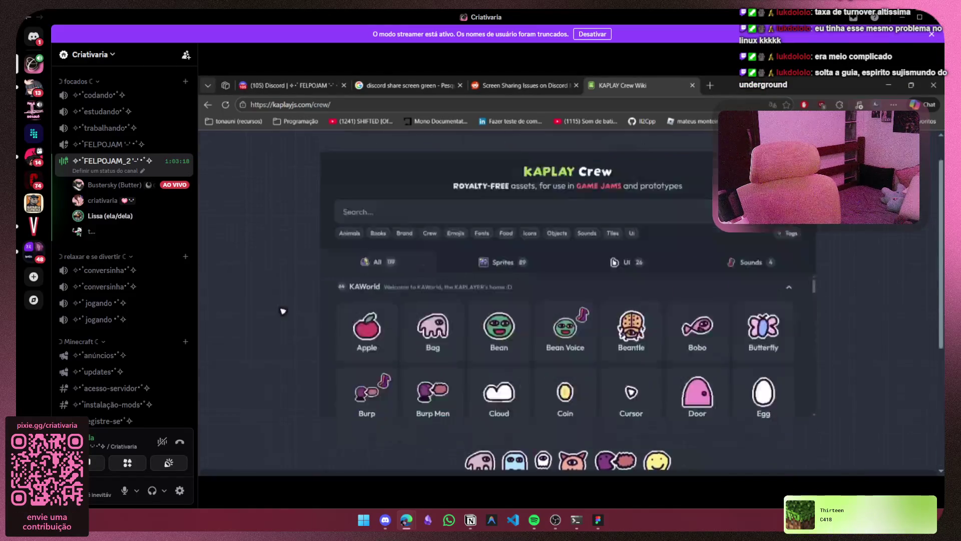
scroll(839, 399, down, 3)
scroll(801, 386, up, 5)
scroll(756, 377, down, 10)
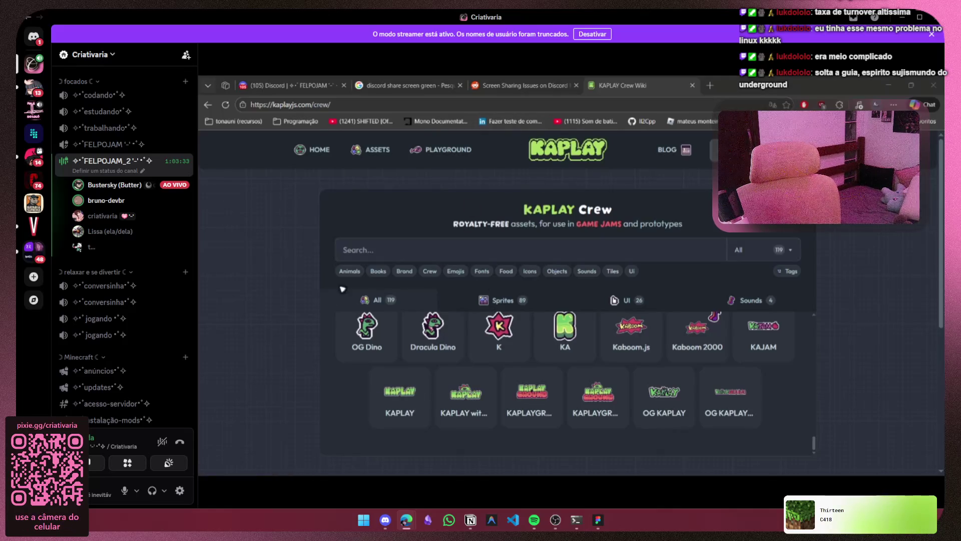
scroll(766, 228, down, 3)
scroll(766, 228, up, 3)
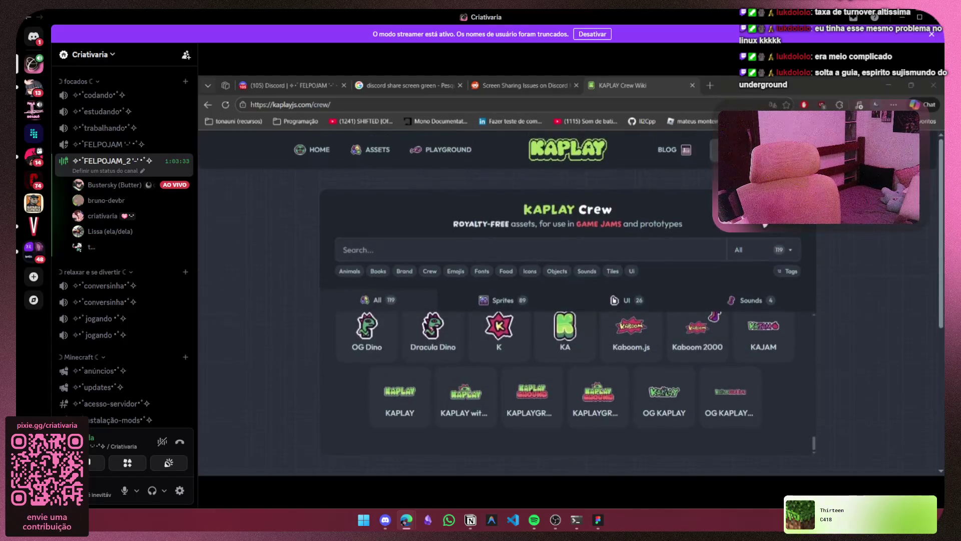
scroll(766, 228, down, 5)
scroll(767, 228, up, 4)
scroll(766, 229, down, 4)
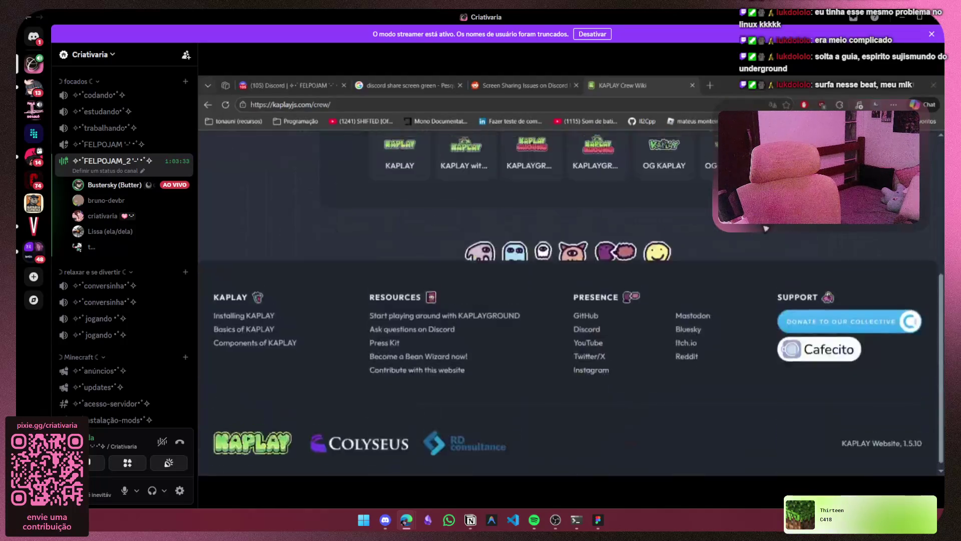
scroll(766, 229, up, 5)
scroll(821, 242, down, 5)
scroll(821, 242, up, 3)
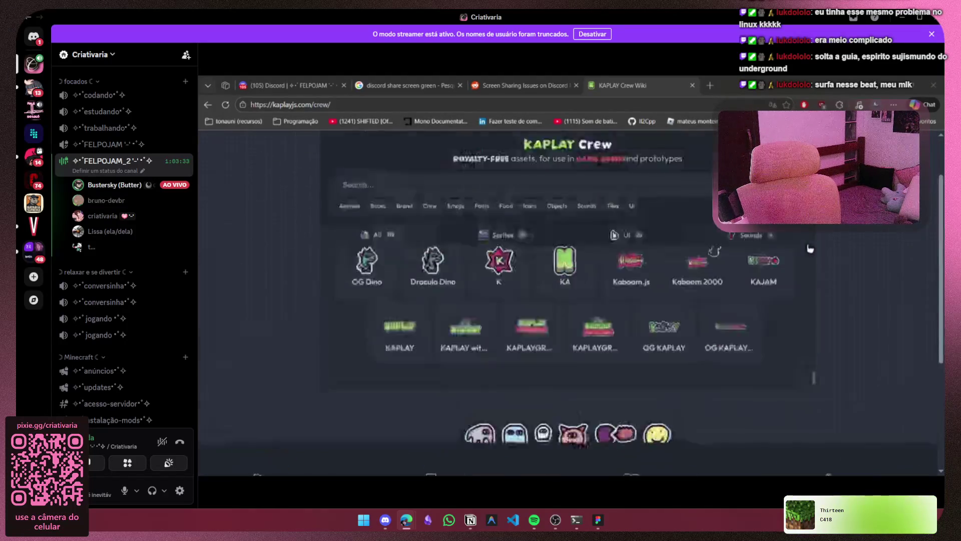
scroll(821, 242, down, 4)
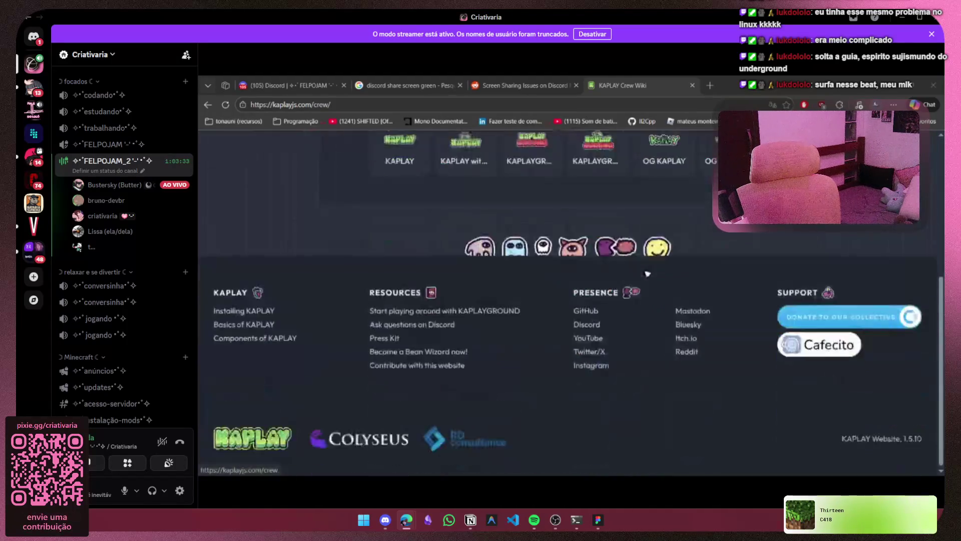
scroll(646, 273, up, 4)
scroll(646, 273, up, 1)
scroll(646, 273, down, 5)
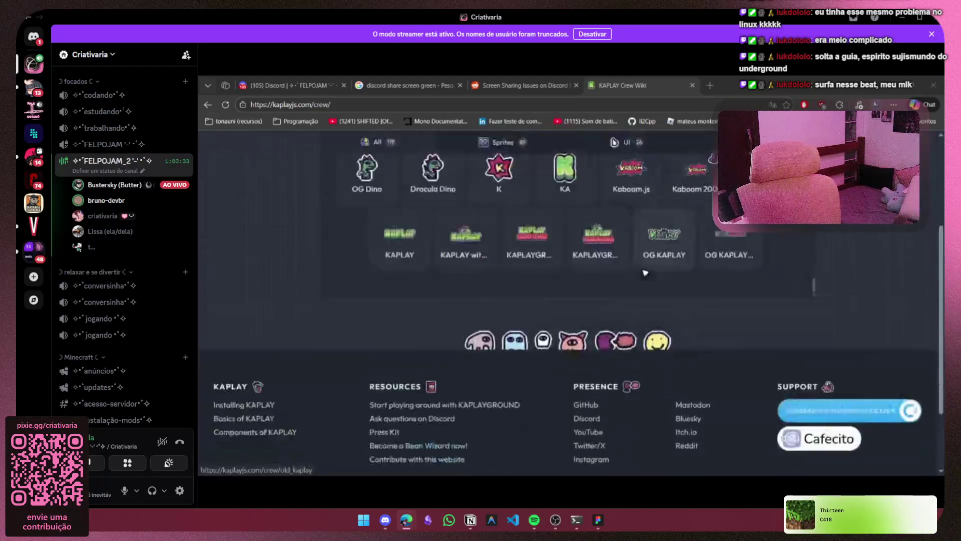
scroll(645, 273, up, 5)
scroll(645, 273, down, 5)
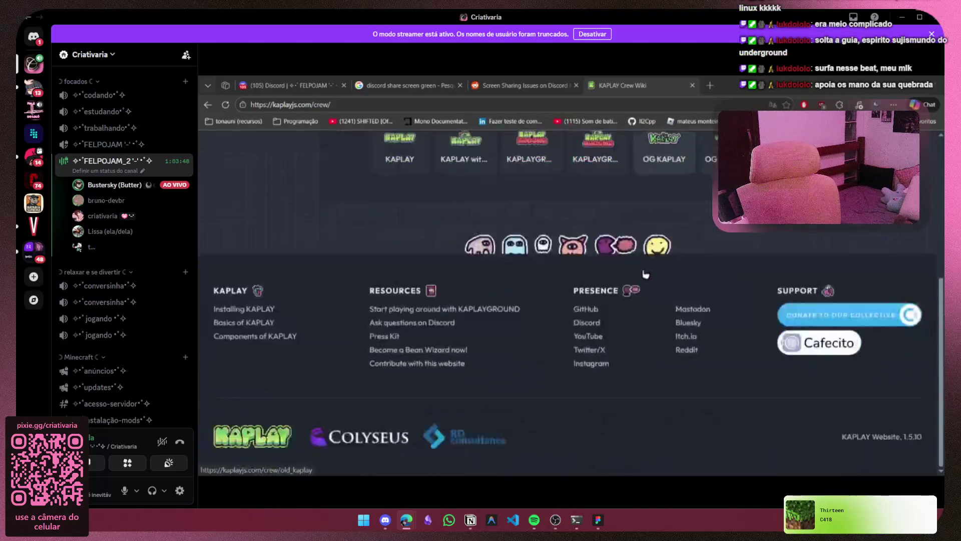
scroll(646, 274, up, 2)
scroll(646, 274, up, 2)
scroll(645, 274, down, 3)
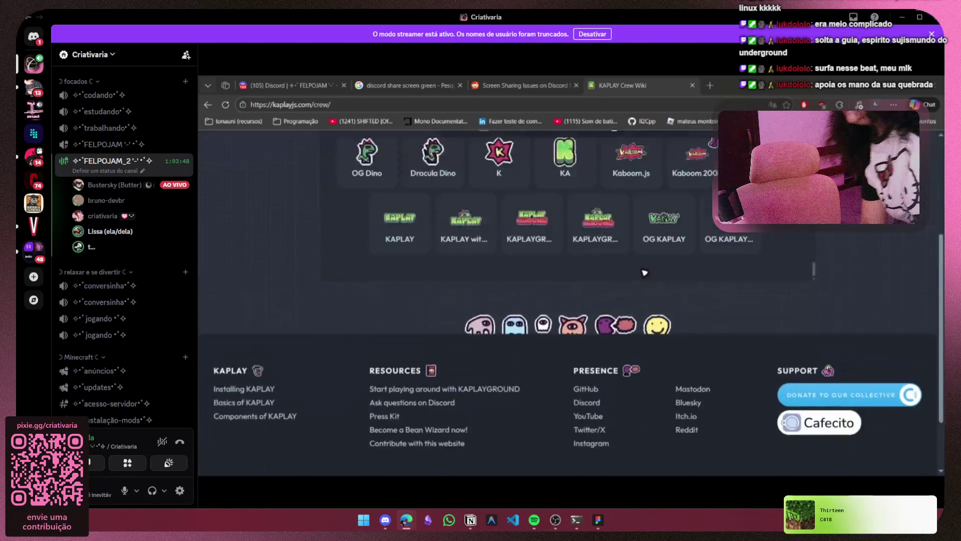
scroll(644, 272, up, 3)
scroll(644, 273, up, 2)
scroll(644, 273, down, 5)
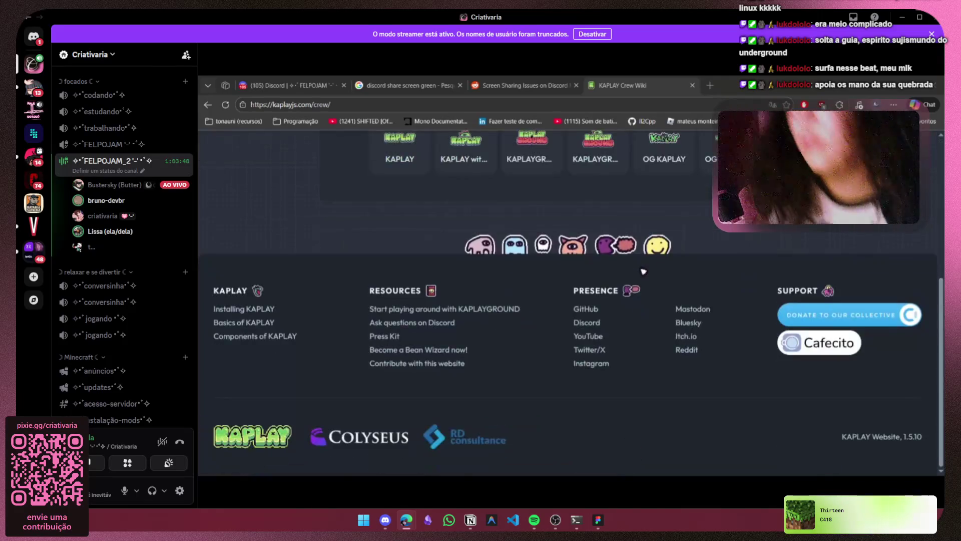
scroll(643, 271, up, 5)
scroll(644, 271, down, 5)
scroll(641, 271, up, 5)
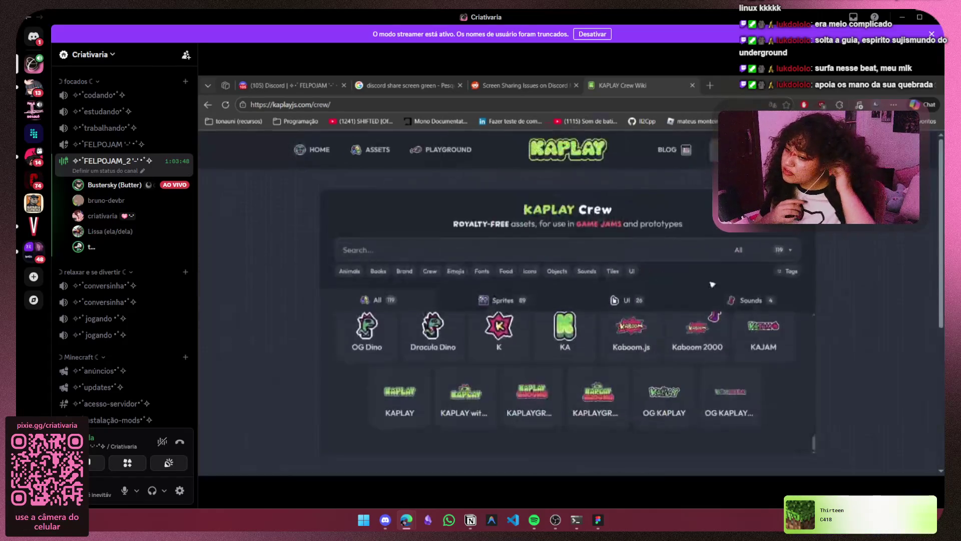
scroll(751, 285, down, 6)
scroll(886, 296, up, 5)
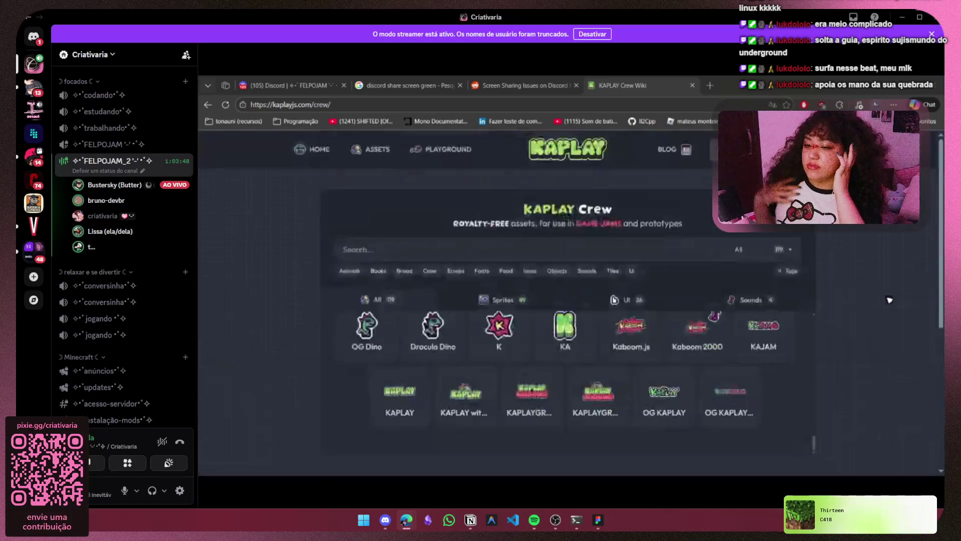
scroll(890, 300, down, 2)
scroll(890, 300, up, 2)
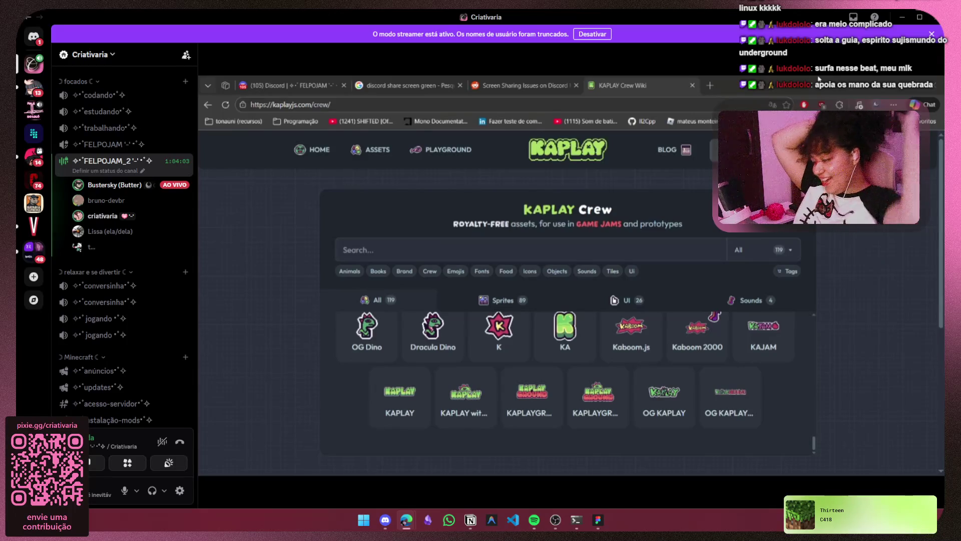
scroll(884, 271, down, 4)
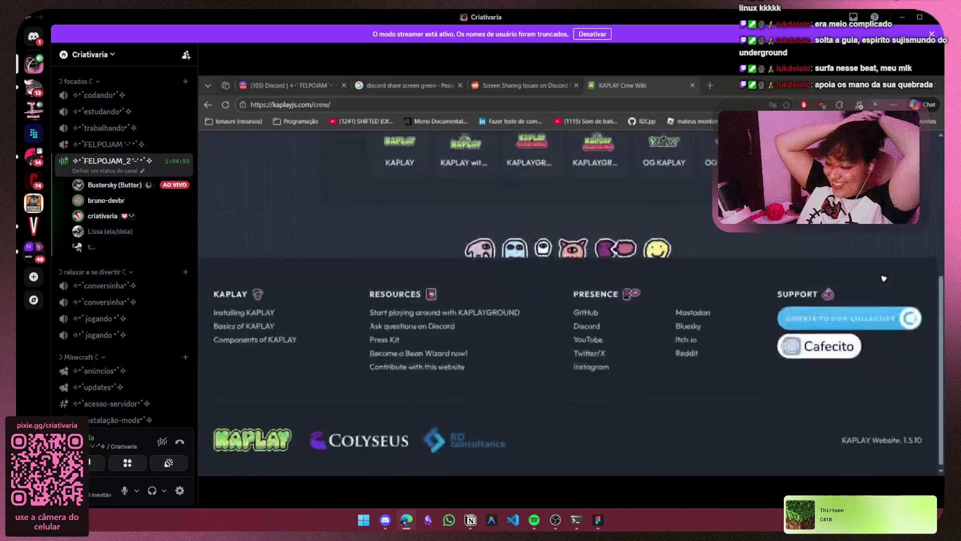
scroll(884, 280, up, 5)
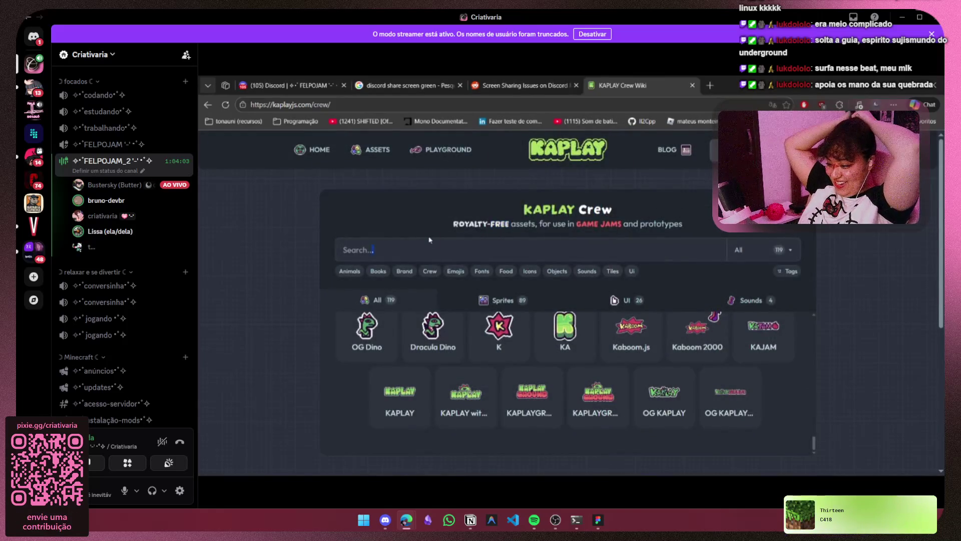
scroll(896, 335, down, 5)
scroll(896, 335, up, 5)
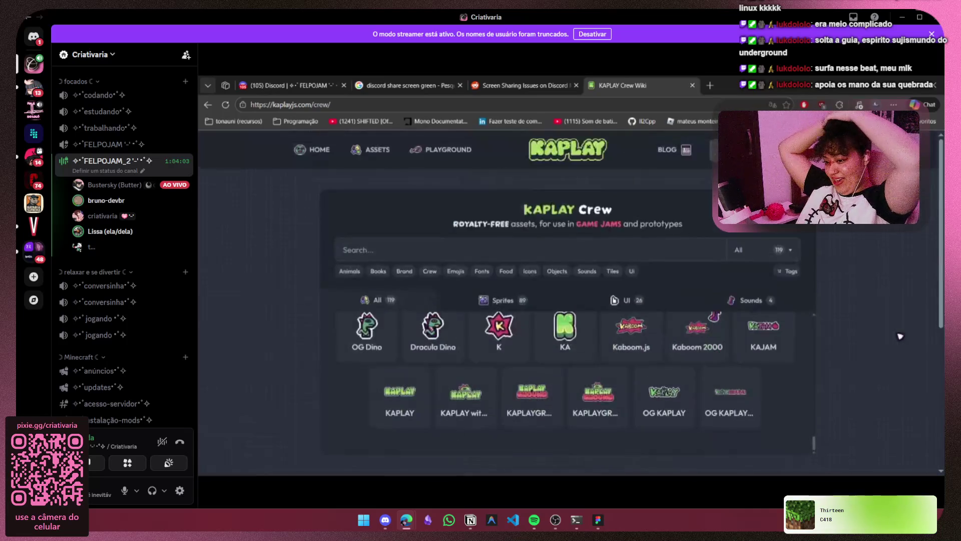
scroll(739, 357, down, 10)
scroll(739, 351, up, 10)
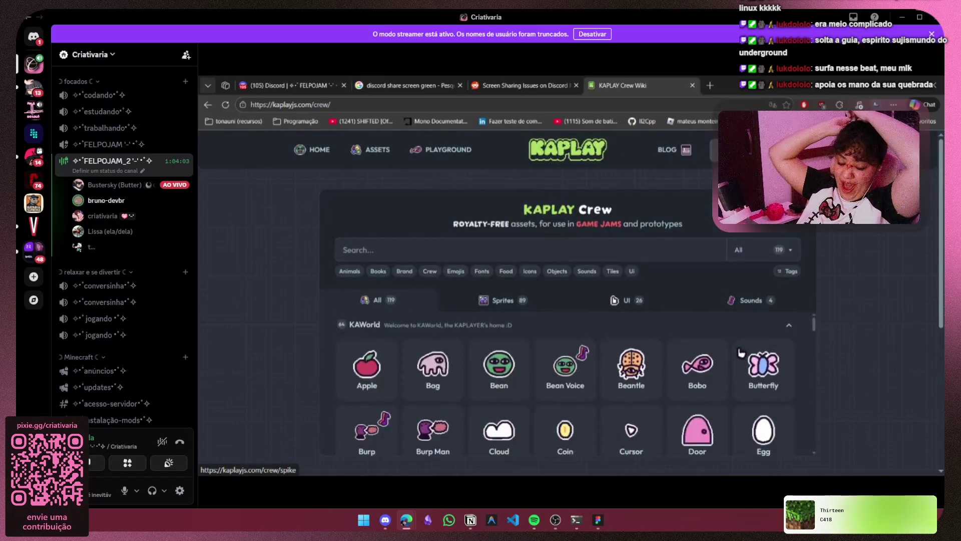
scroll(906, 321, down, 5)
scroll(907, 321, up, 5)
scroll(774, 365, down, 10)
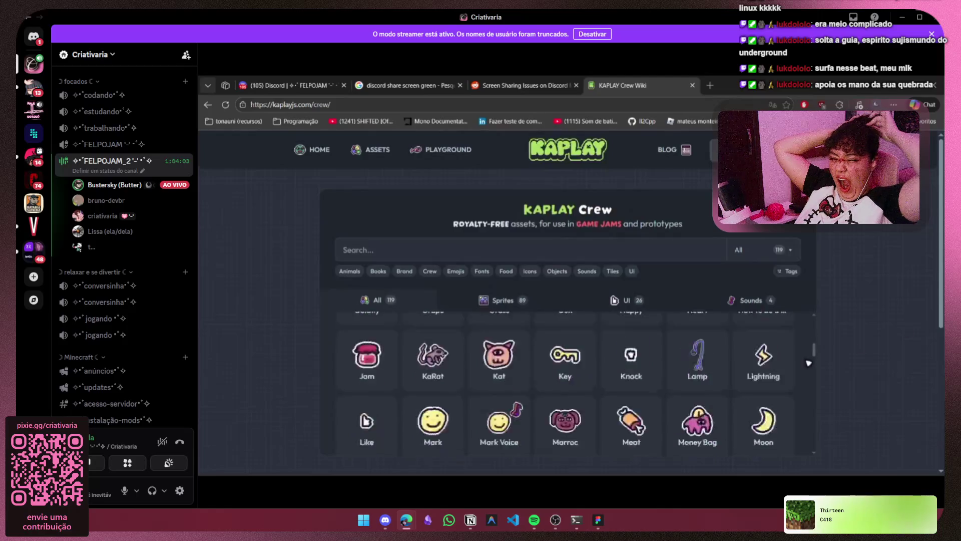
scroll(774, 365, up, 10)
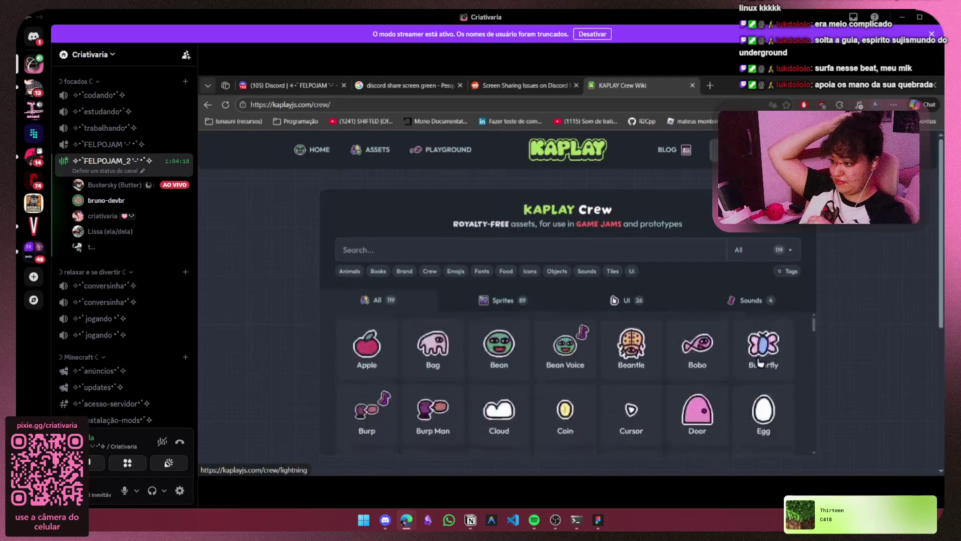
scroll(852, 346, down, 5)
scroll(862, 346, up, 5)
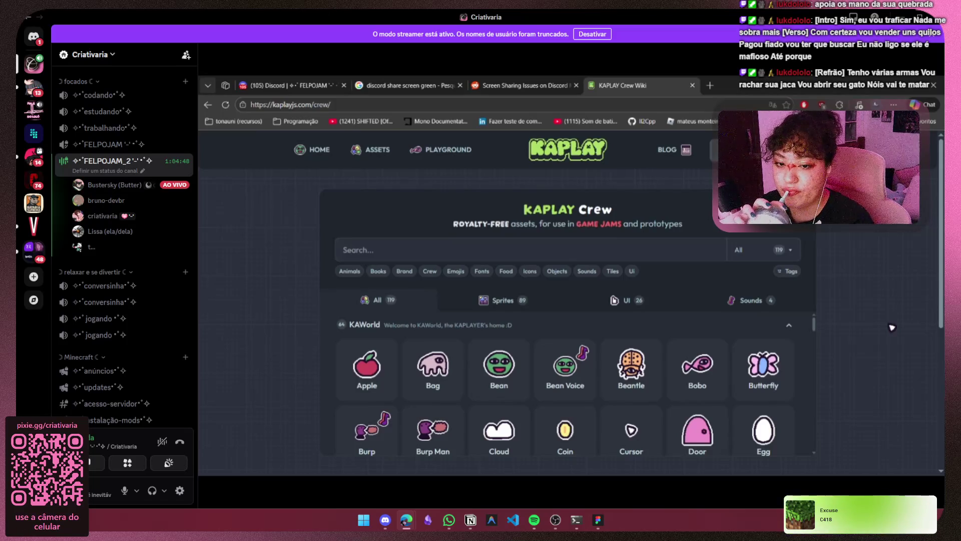
scroll(575, 403, down, 5)
scroll(574, 406, up, 4)
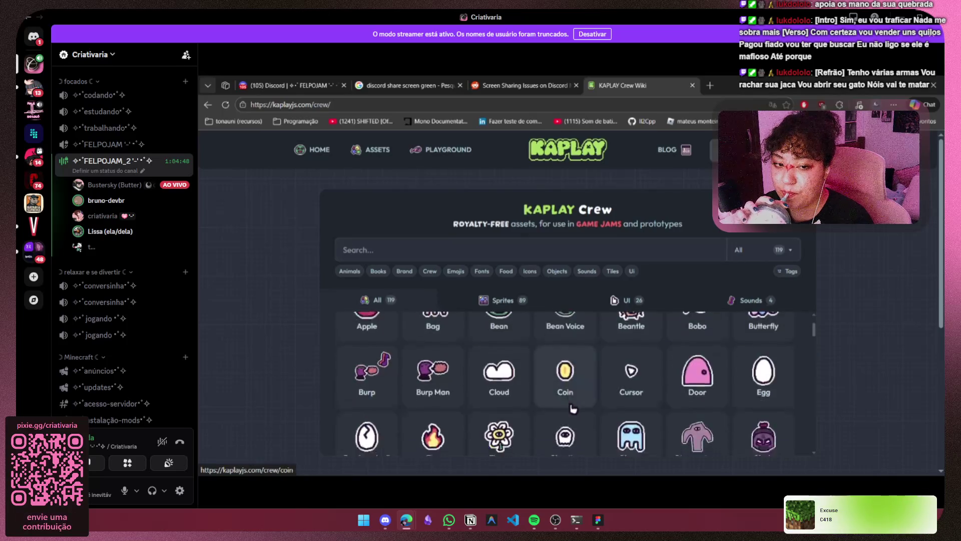
scroll(572, 408, down, 3)
scroll(570, 413, up, 4)
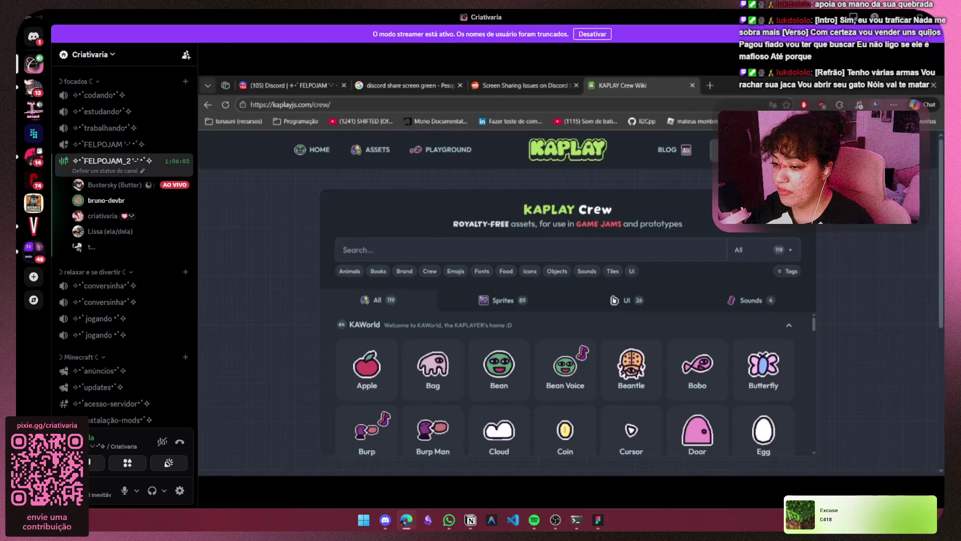
click(296, 78)
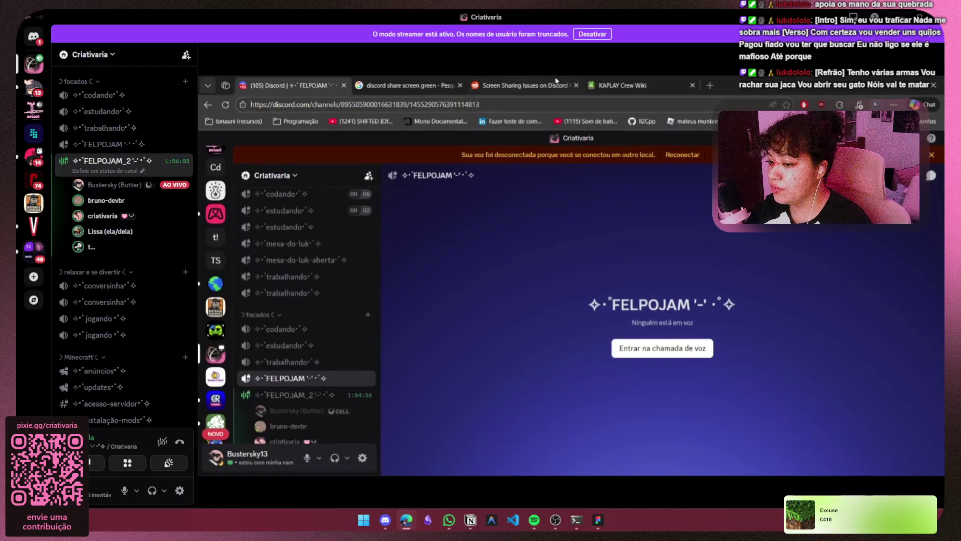
click(621, 85)
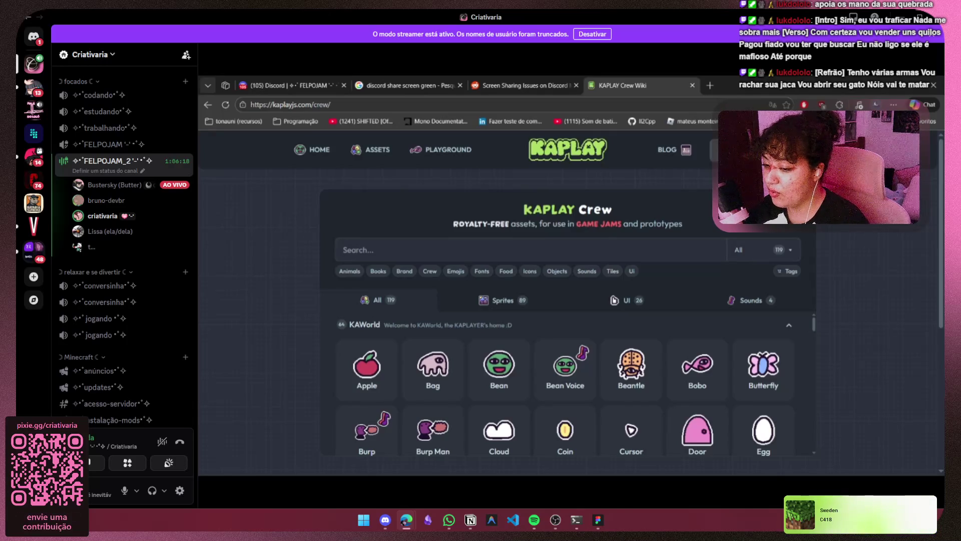
Watch the LIVE member's FL Studio playlist screen share in the FELPOJAM_2 call.
click(710, 85)
text(twitch.tv/criatvaria)
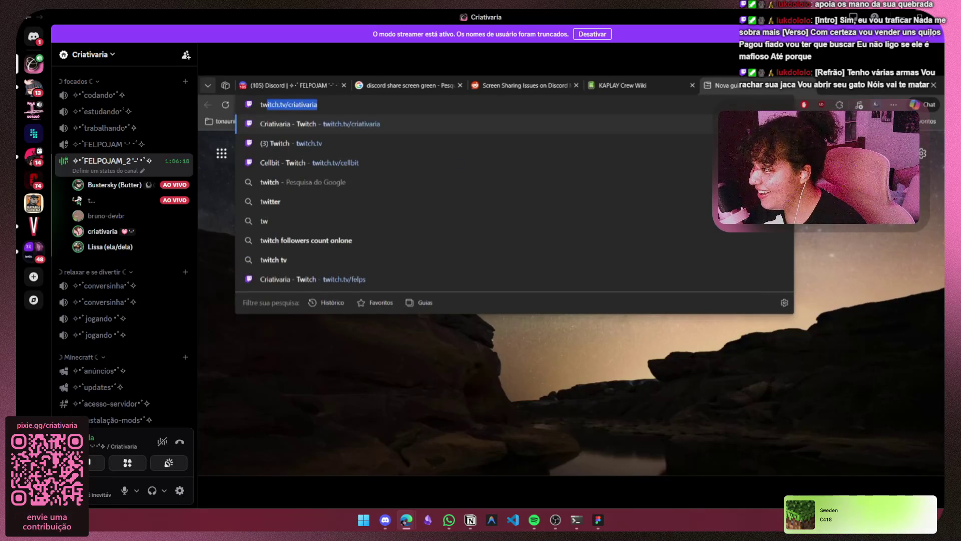
key(Return)
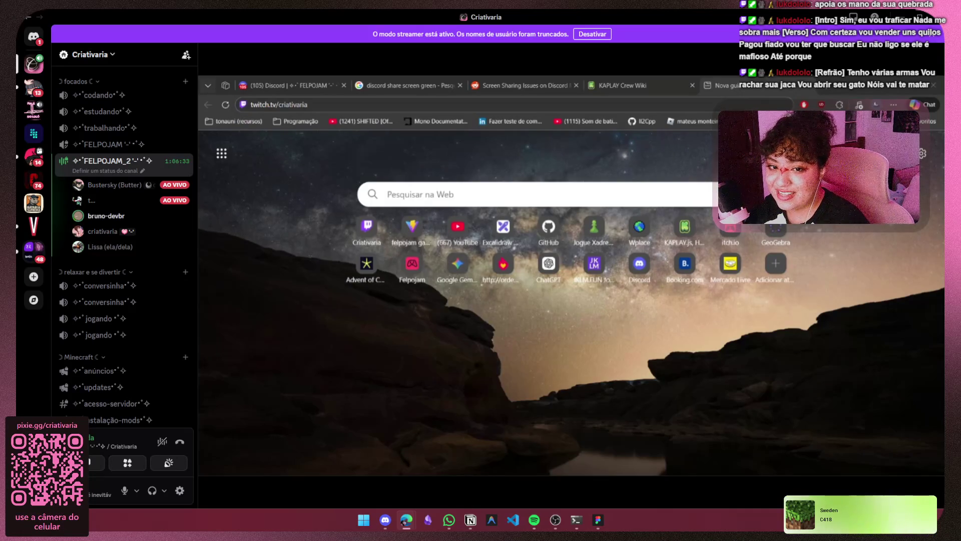
click(128, 200)
click(275, 275)
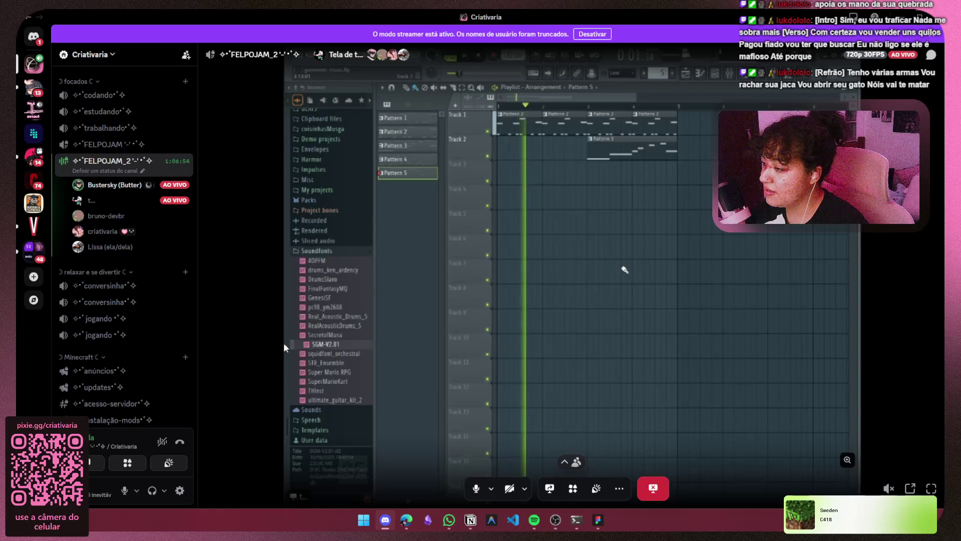
mouse_move(888, 478)
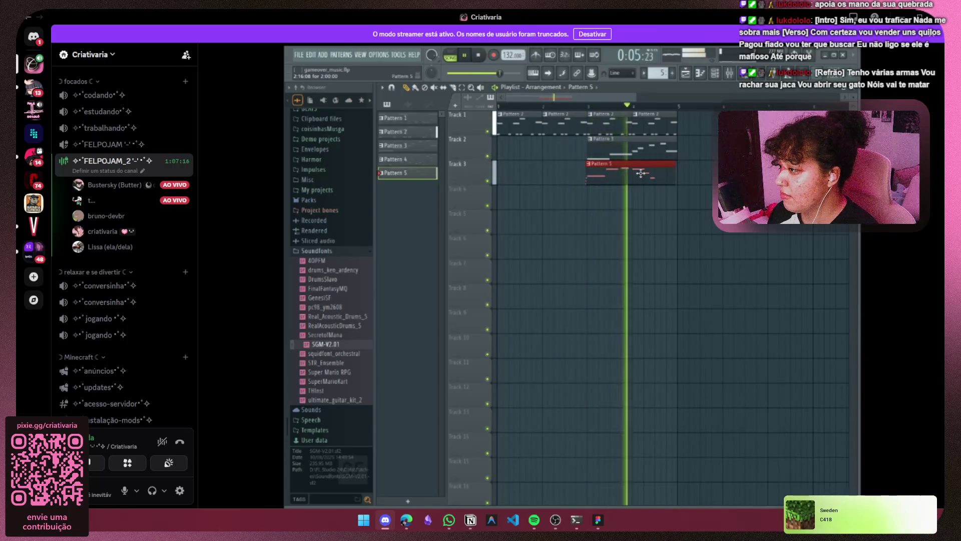
key(space)
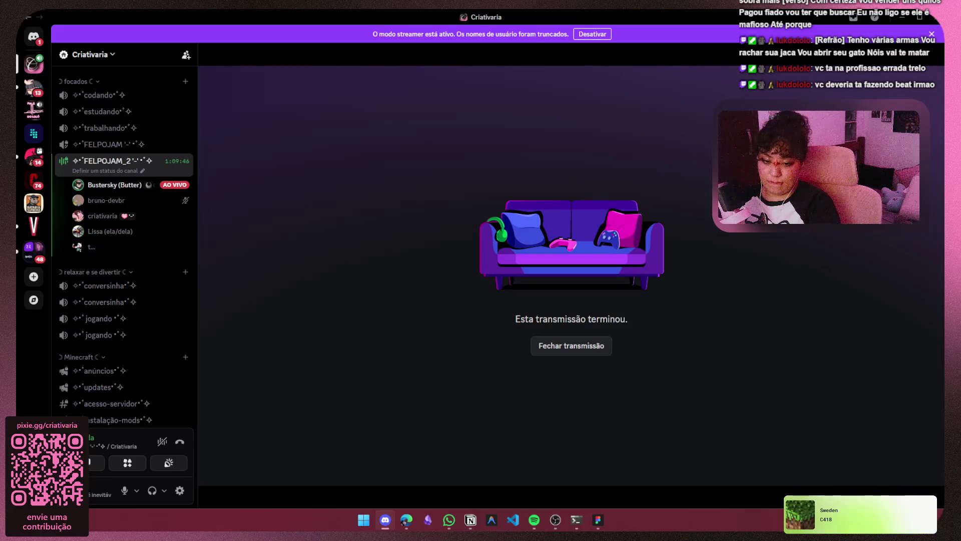
key(alt+Tab)
scroll(499, 297, down, 3)
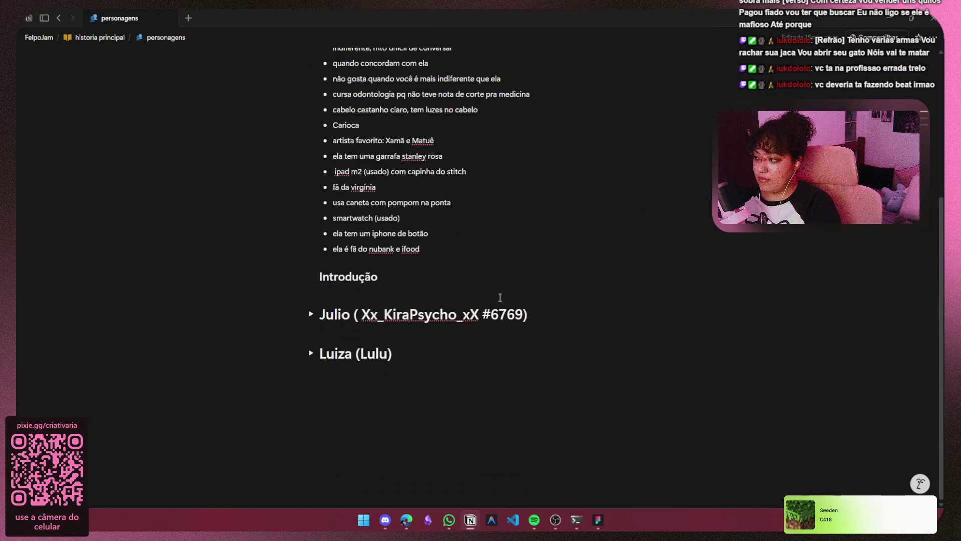
scroll(454, 314, up, 5)
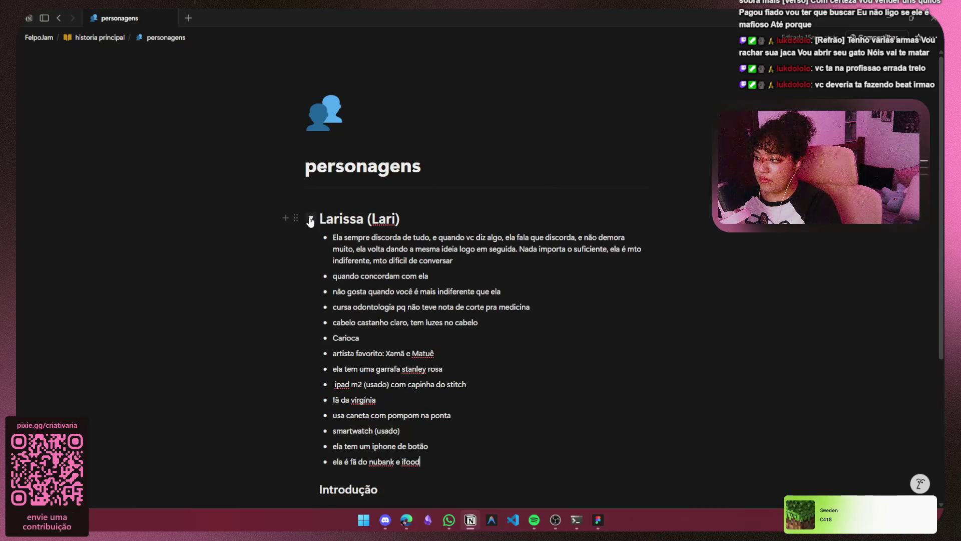
click(82, 37)
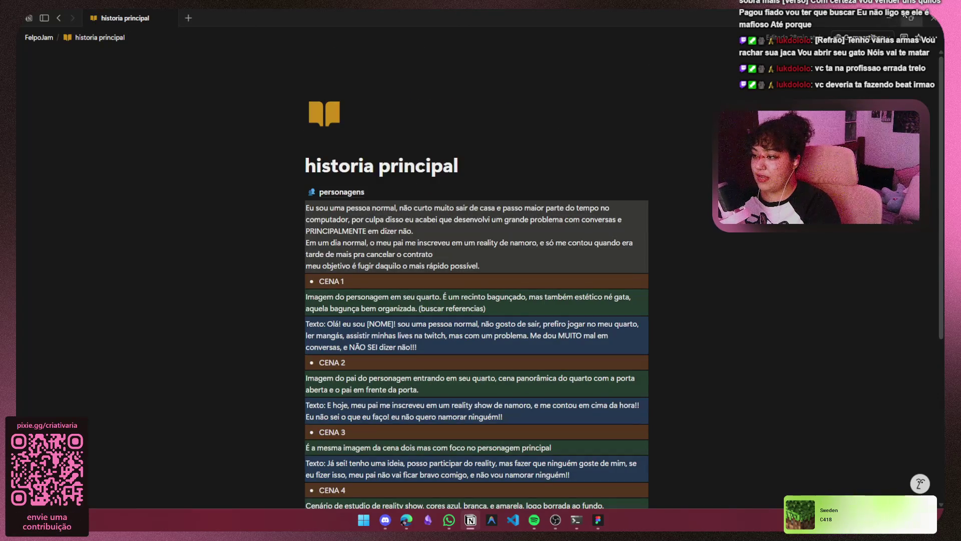
click(895, 17)
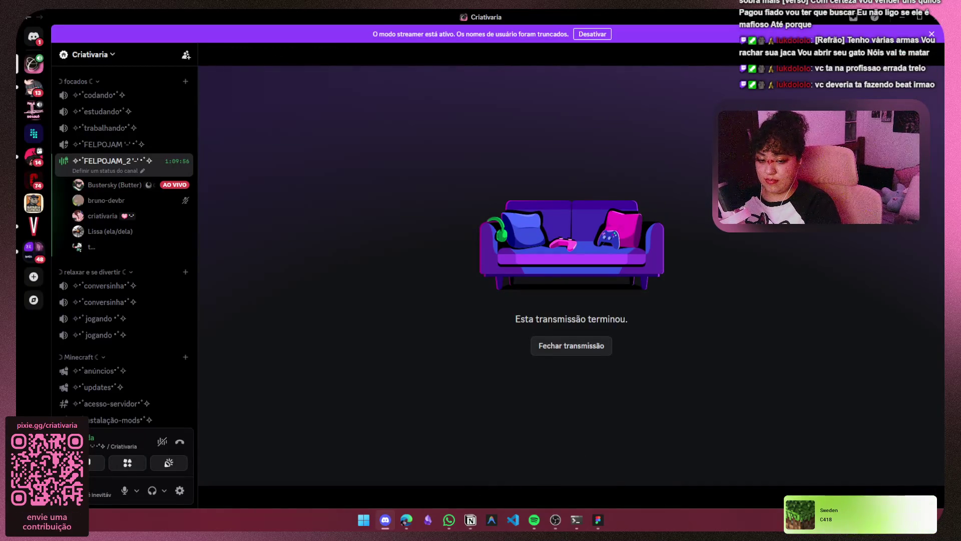
Close the ended stream and return to the FELPOJAM_2 participant tile grid.
click(449, 520)
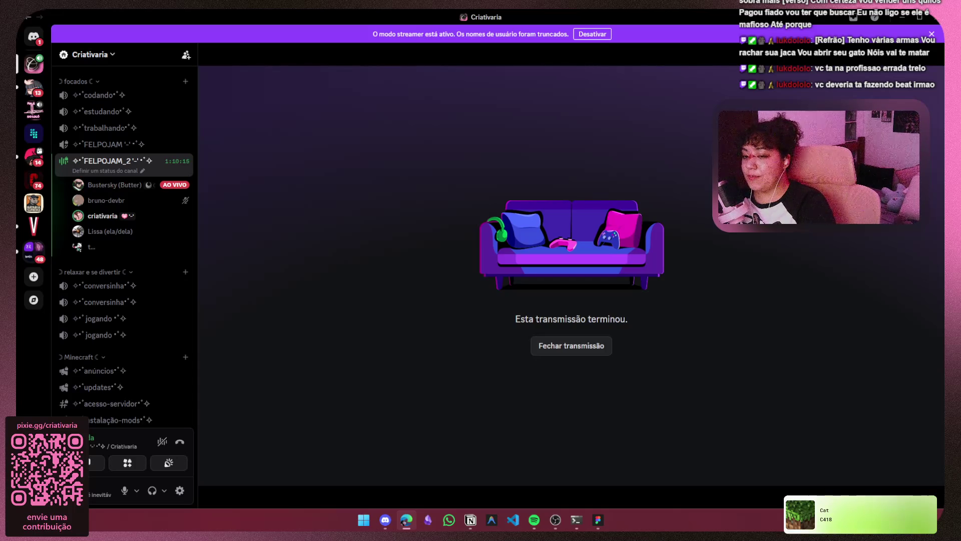
scroll(120, 287, up, 2)
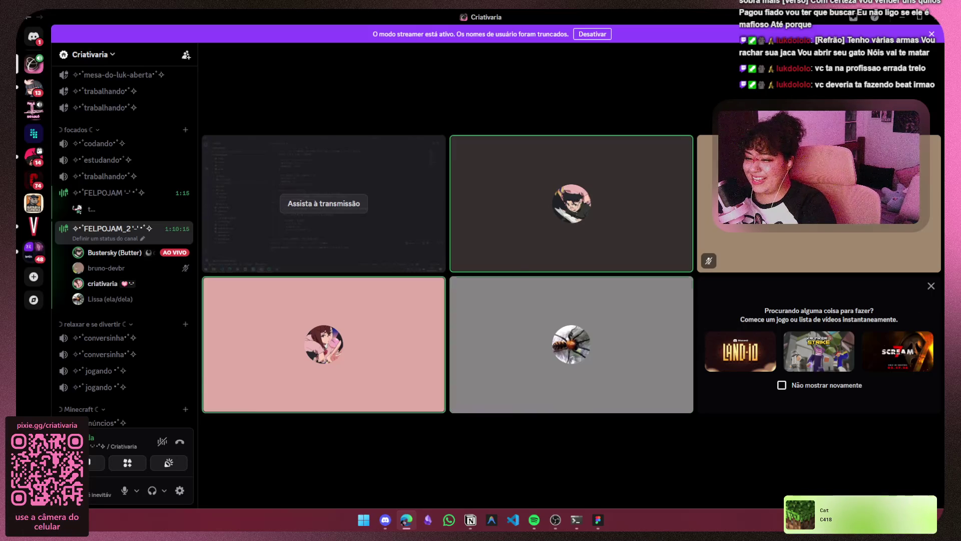
click(932, 286)
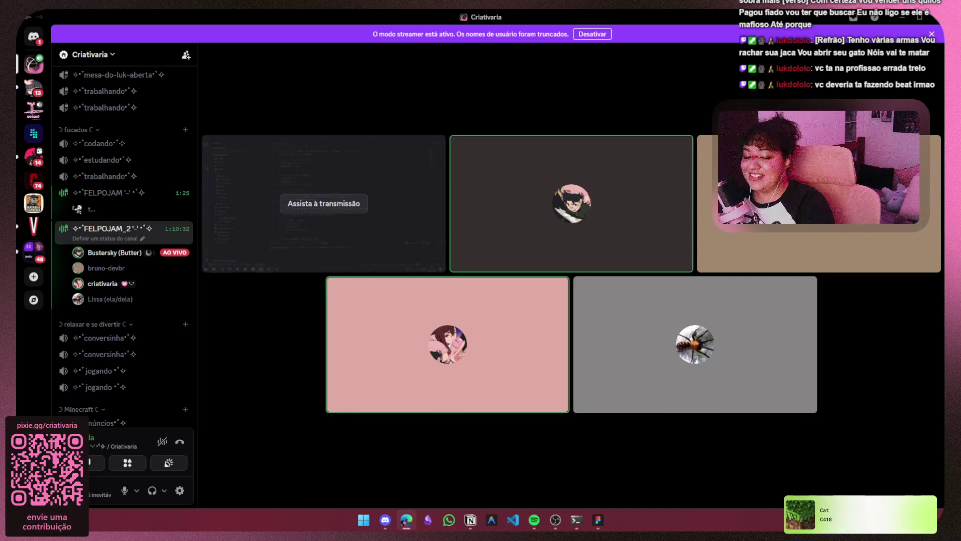
Minimize the Discord FELPOJAM_2 call window to the desktop.
mouse_move(667, 353)
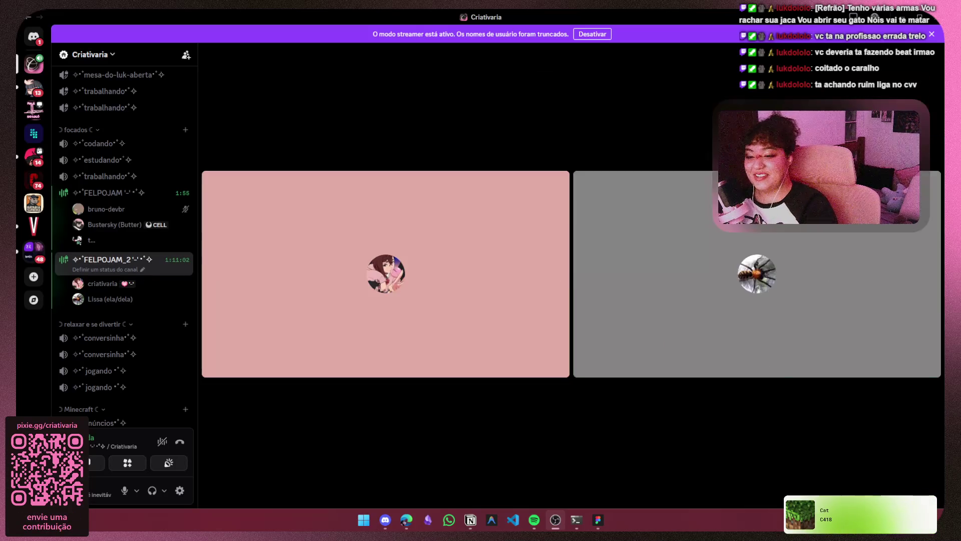
click(385, 520)
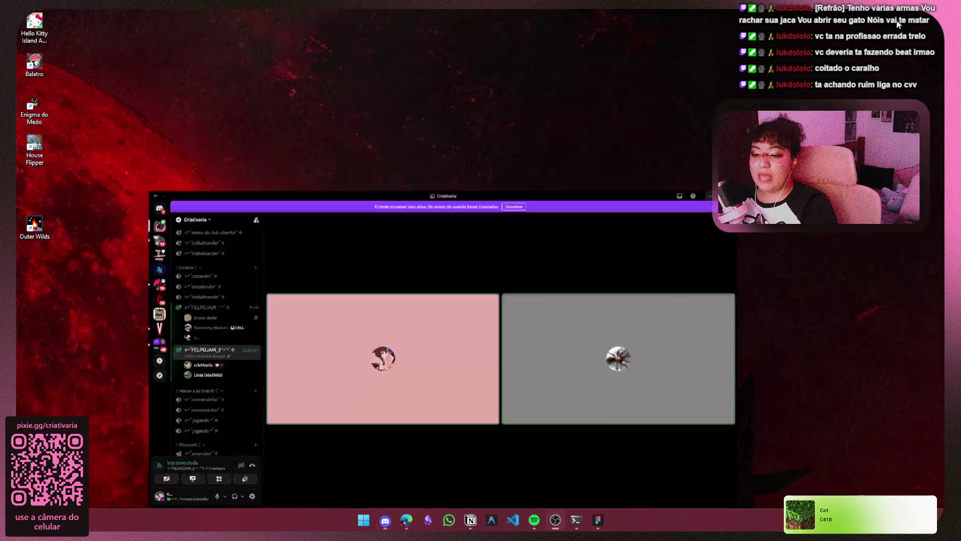
Open the personagens page in Notion, re-expanding Larissa's traits and selecting the Julio heading.
click(471, 520)
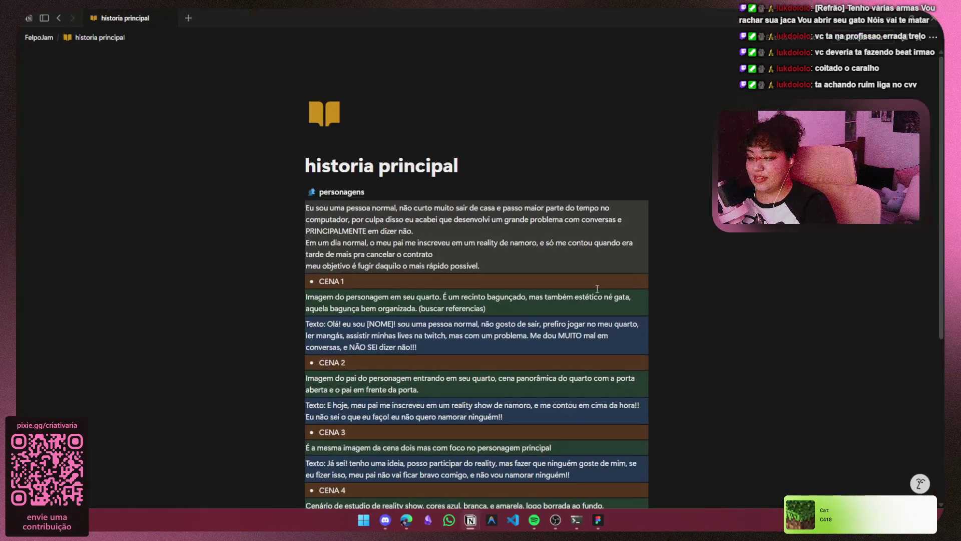
scroll(471, 350, down, 5)
scroll(472, 356, up, 5)
click(350, 195)
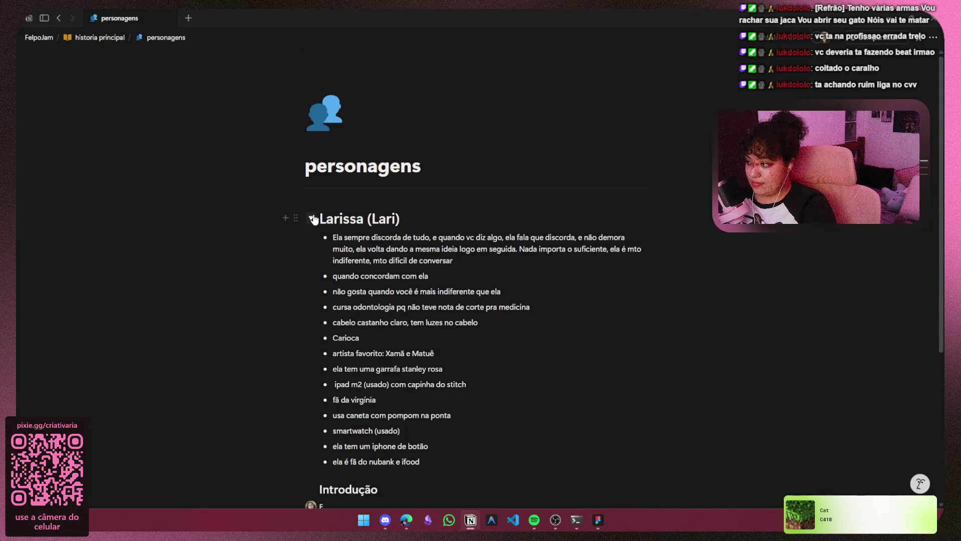
click(311, 219)
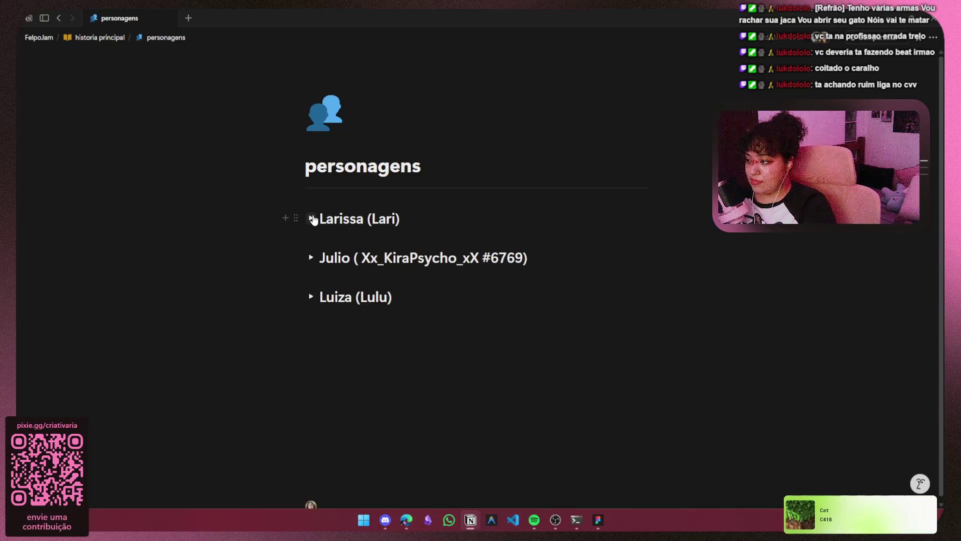
click(311, 219)
scroll(457, 341, down, 2)
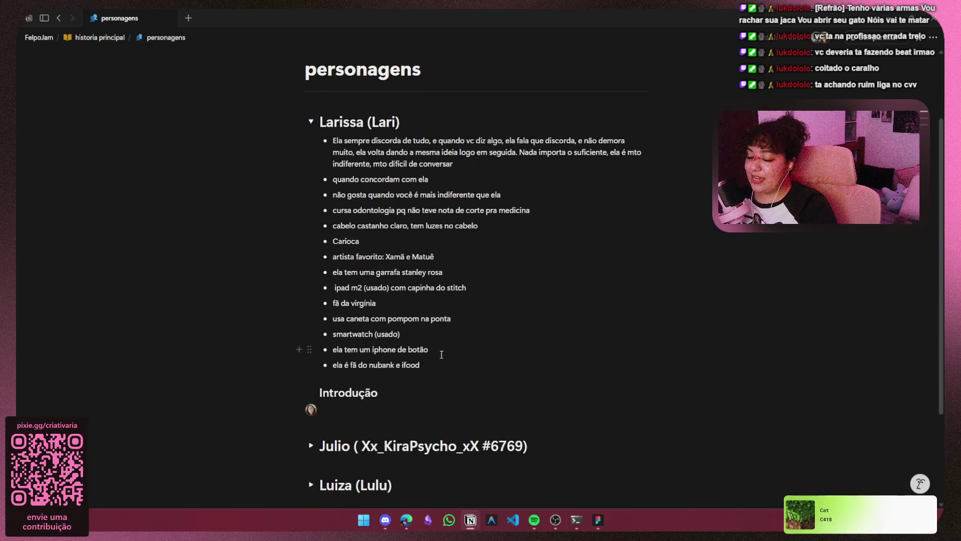
scroll(442, 355, down, 3)
click(306, 316)
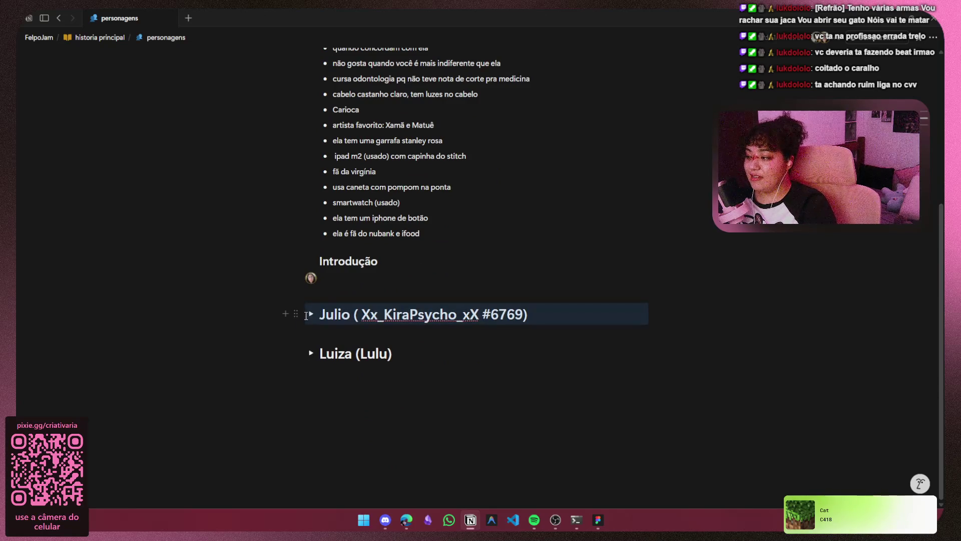
Expand Julio's notes and change Larissa's last trait from ifood to apple.
click(311, 315)
click(428, 235)
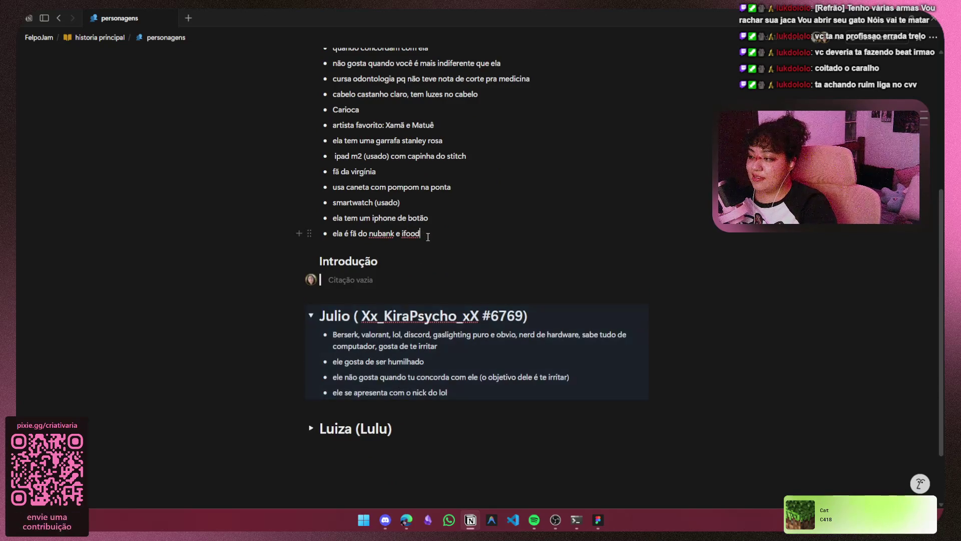
key(BackSpace)
key(BackSpace)
key(BackSpace)
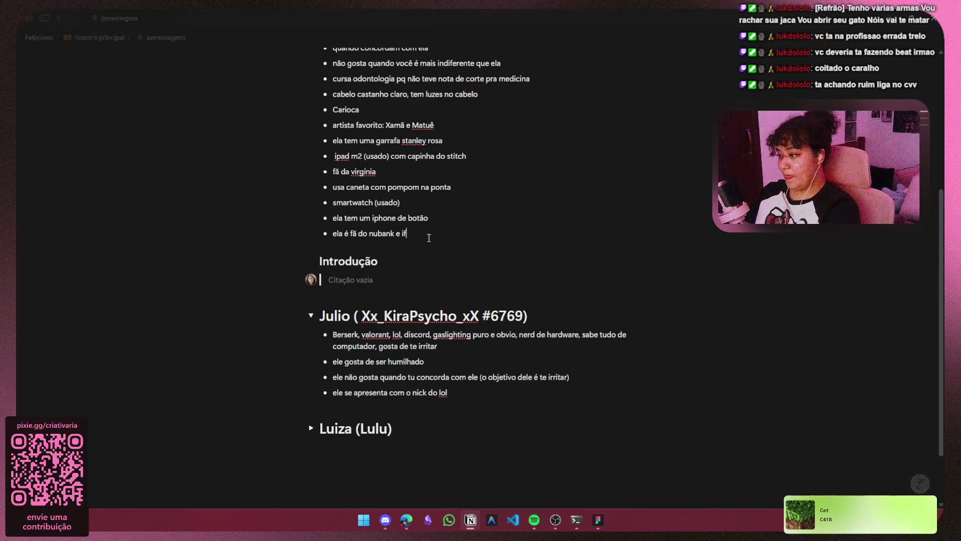
text(e)
key(BackSpace)
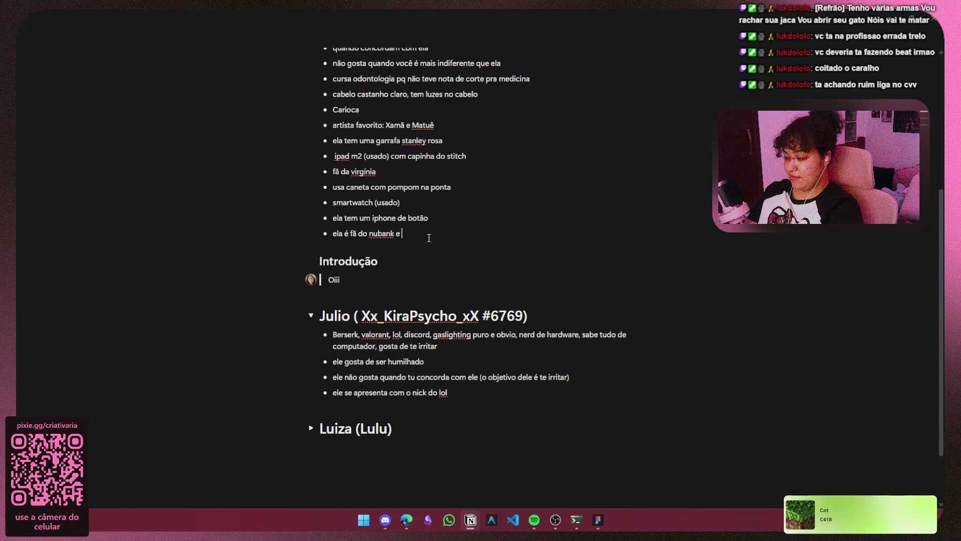
text(ep)
key(BackSpace)
key(BackSpace)
text(apple)
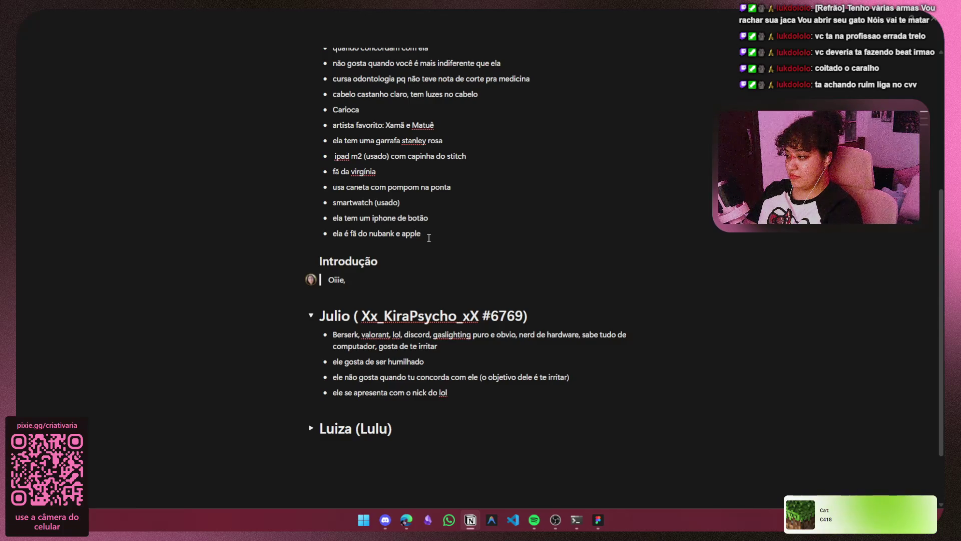
Write Larissa's Dialogo 1 line 'eu sou a Larissa, e você????'.
scroll(470, 241, up, 3)
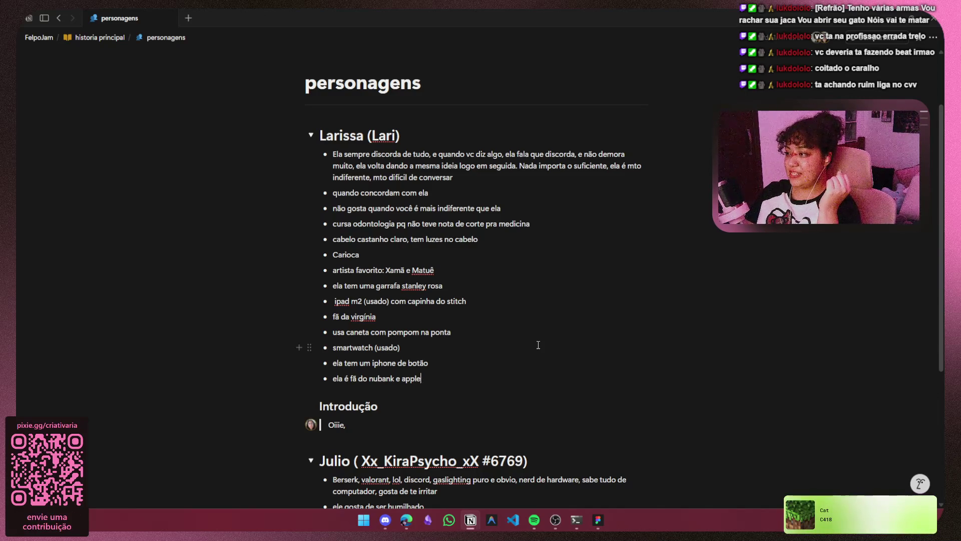
text( eu sou )
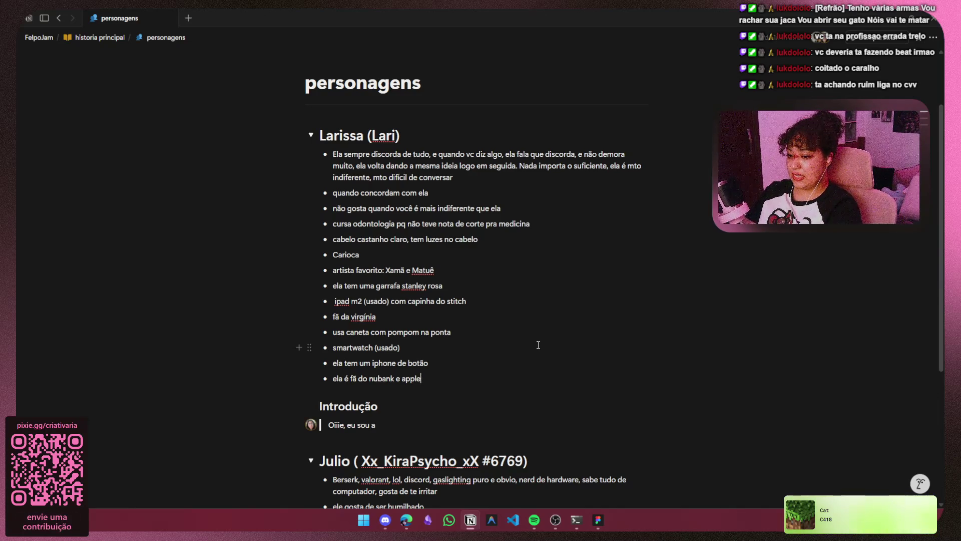
text(a Larissa)
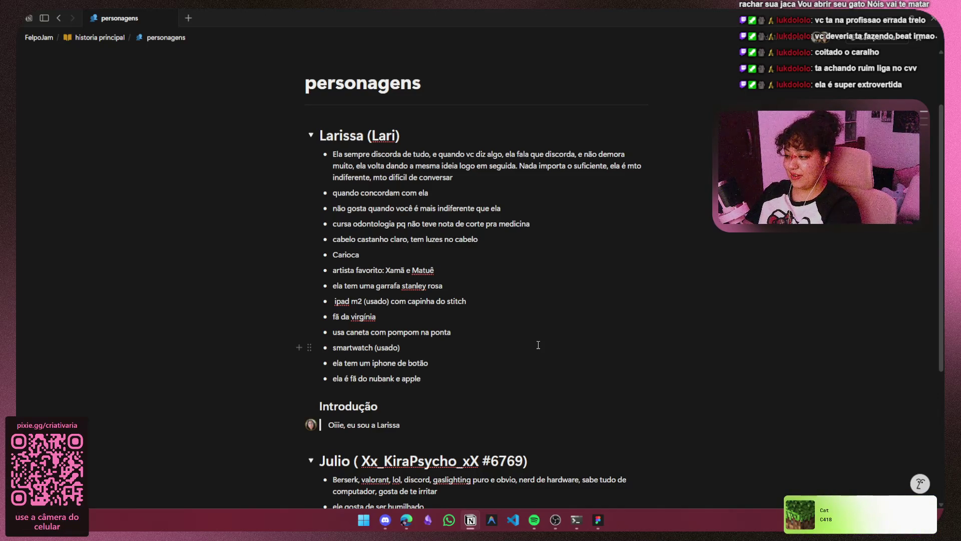
text(, e voc)
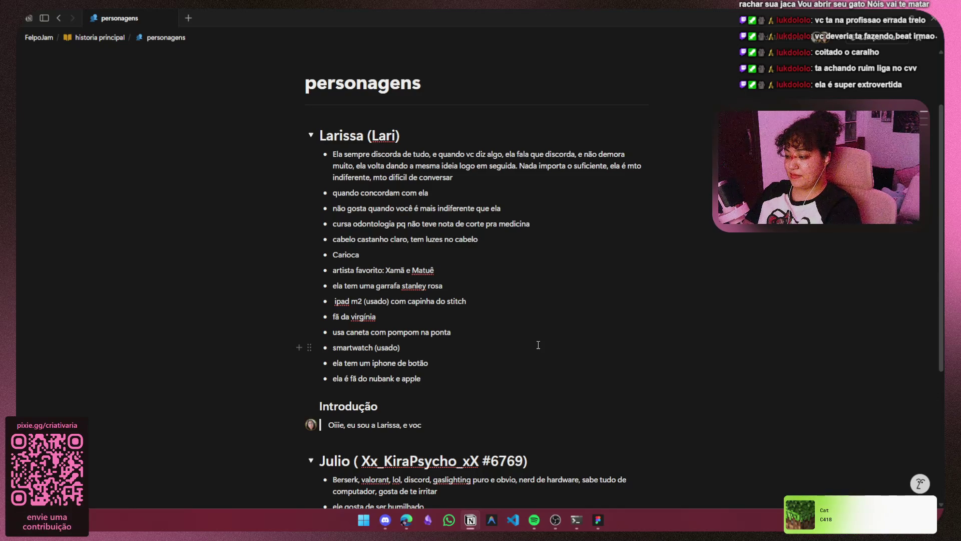
text(ê????)
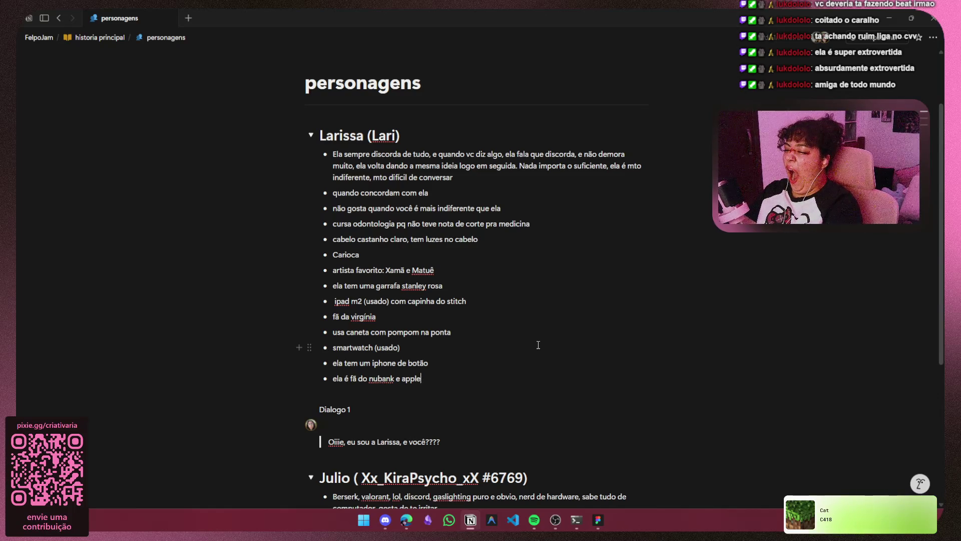
click(398, 421)
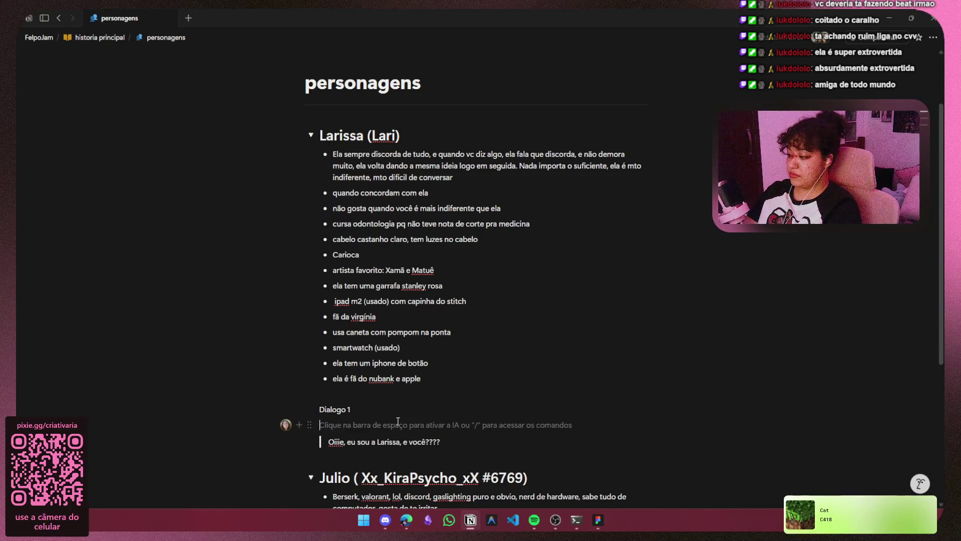
Return to historia principal and select the final CENA 4 scene blocks.
click(331, 61)
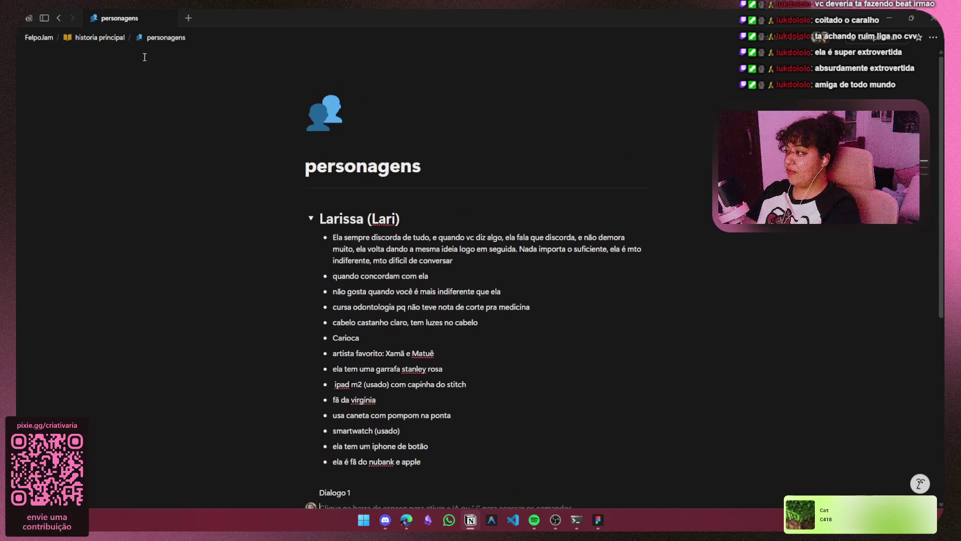
click(101, 37)
scroll(358, 285, down, 5)
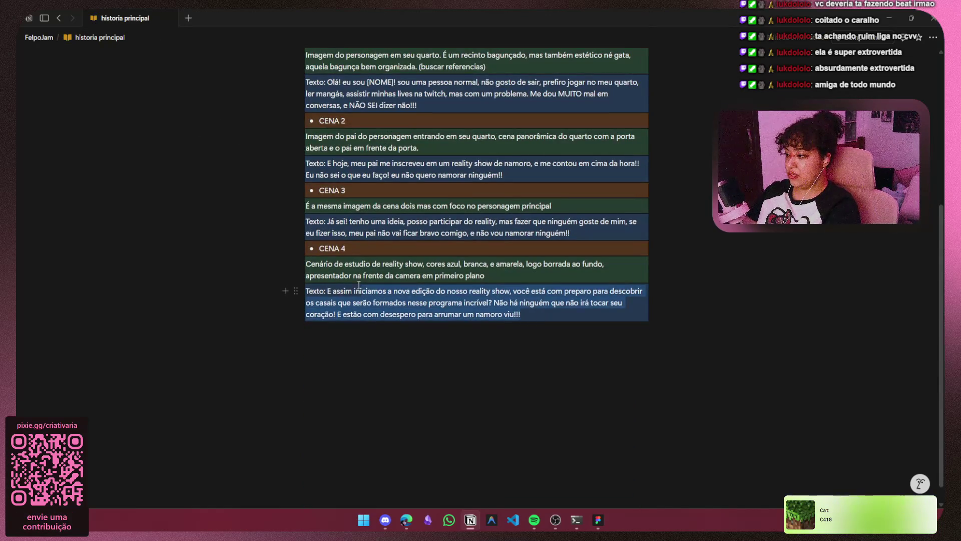
click(312, 253)
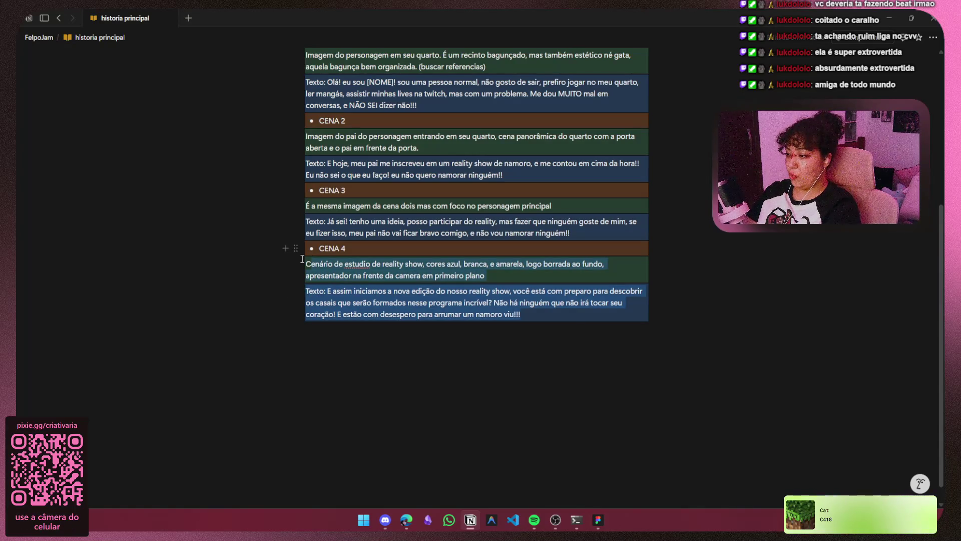
click(526, 328)
drag(521, 319, 303, 263)
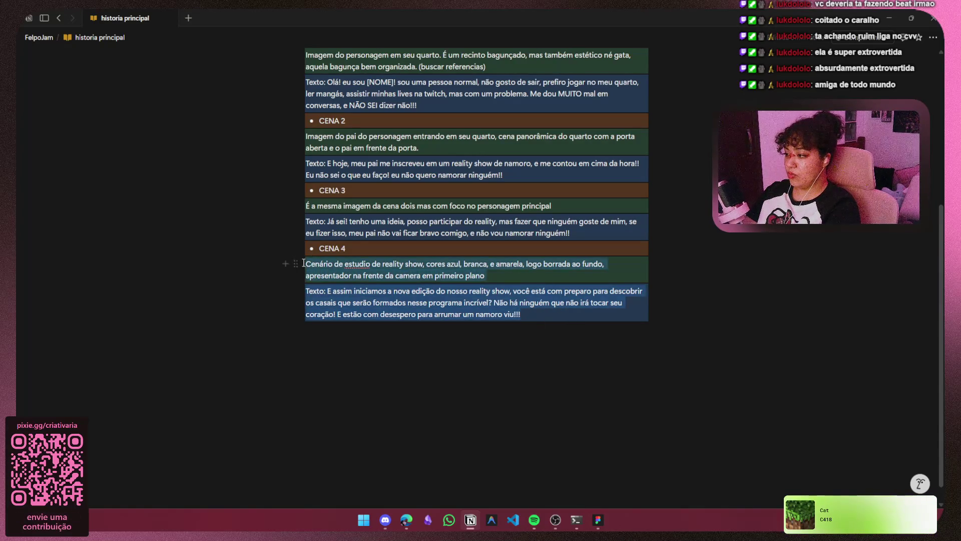
click(350, 249)
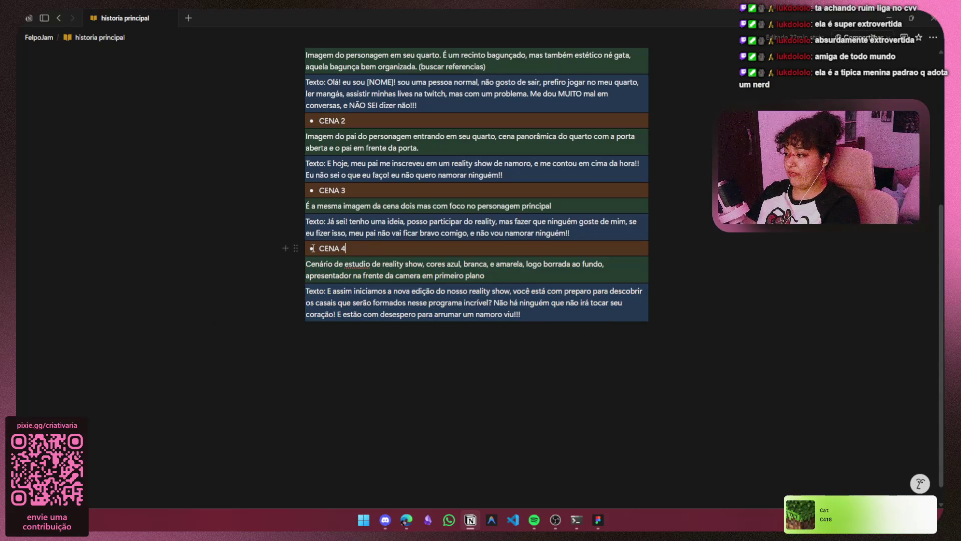
drag(279, 302, 268, 290)
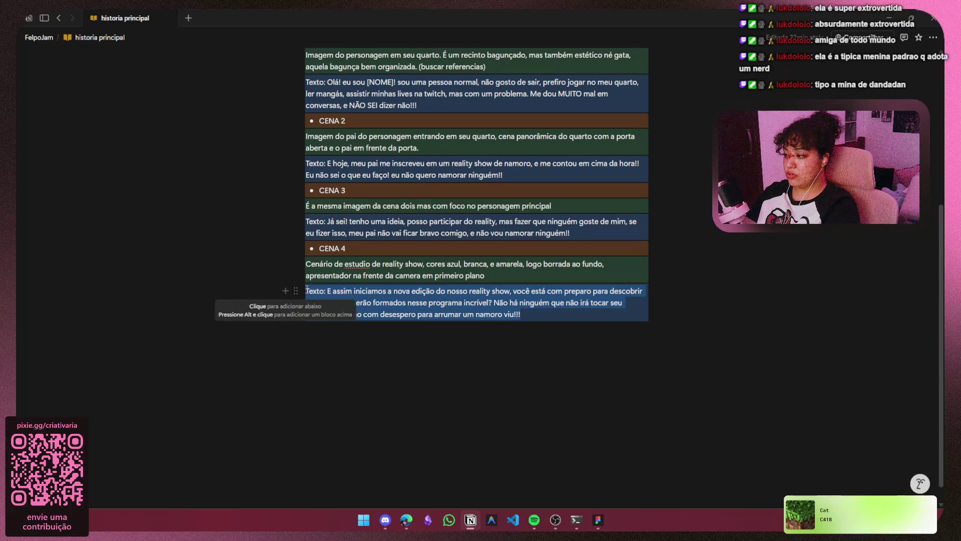
drag(278, 298, 305, 266)
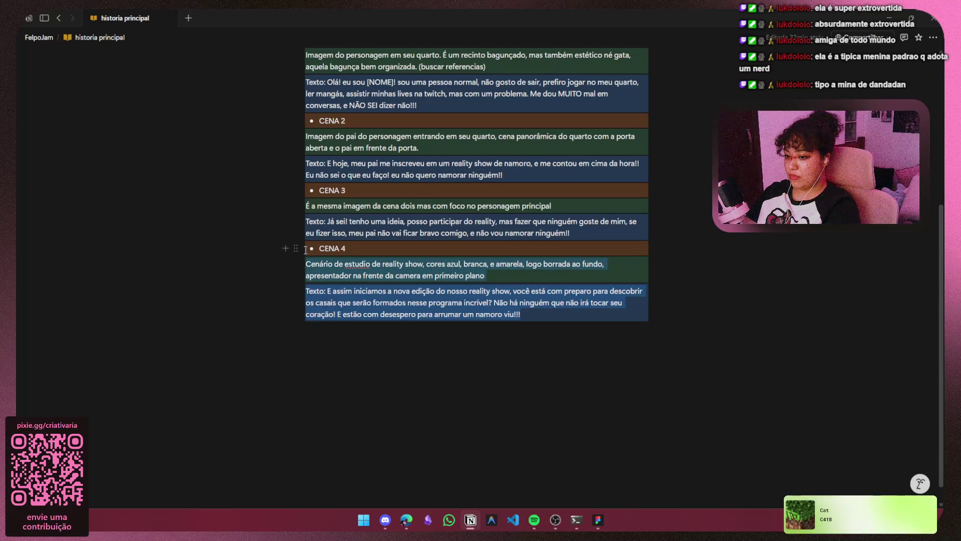
Add blank space below the last scene on the historia principal page.
click(383, 343)
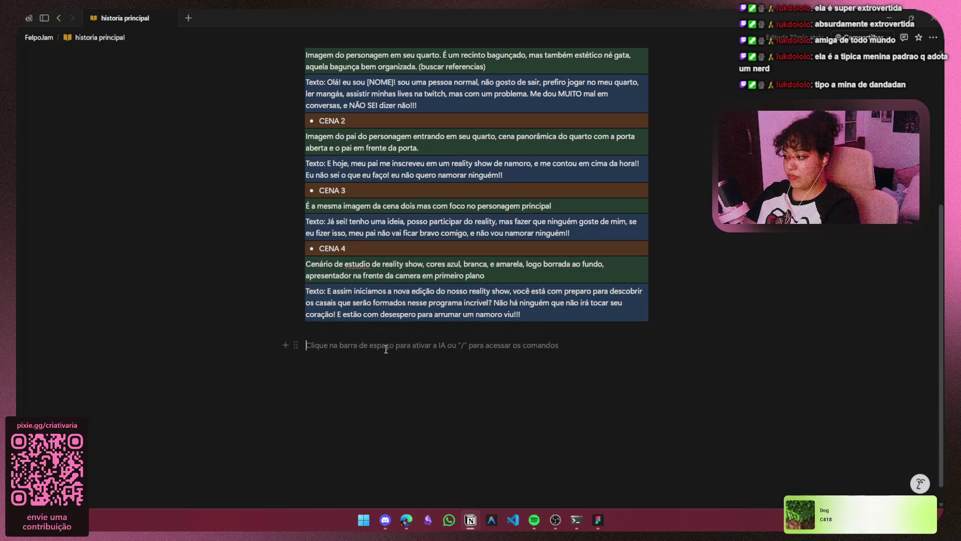
click(389, 330)
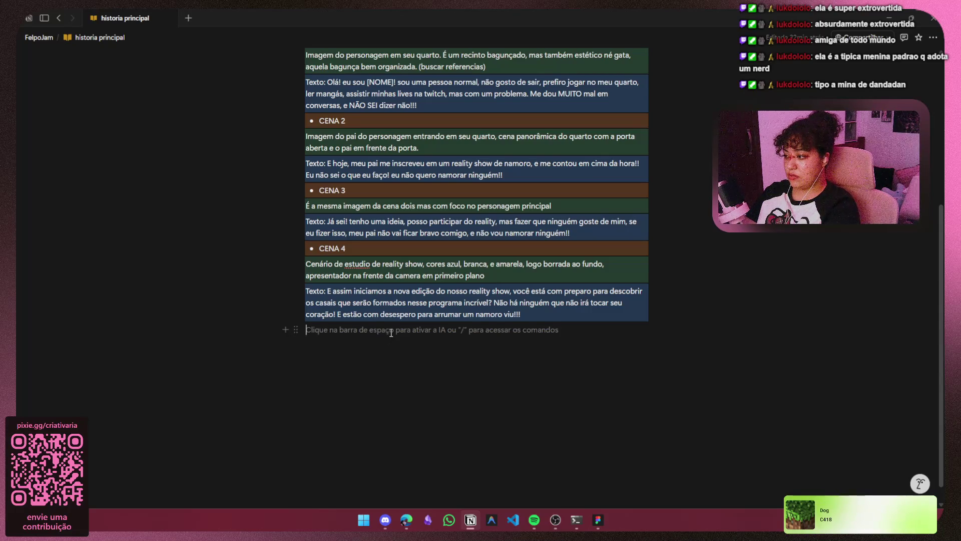
click(356, 345)
click(356, 332)
click(355, 351)
key(Return)
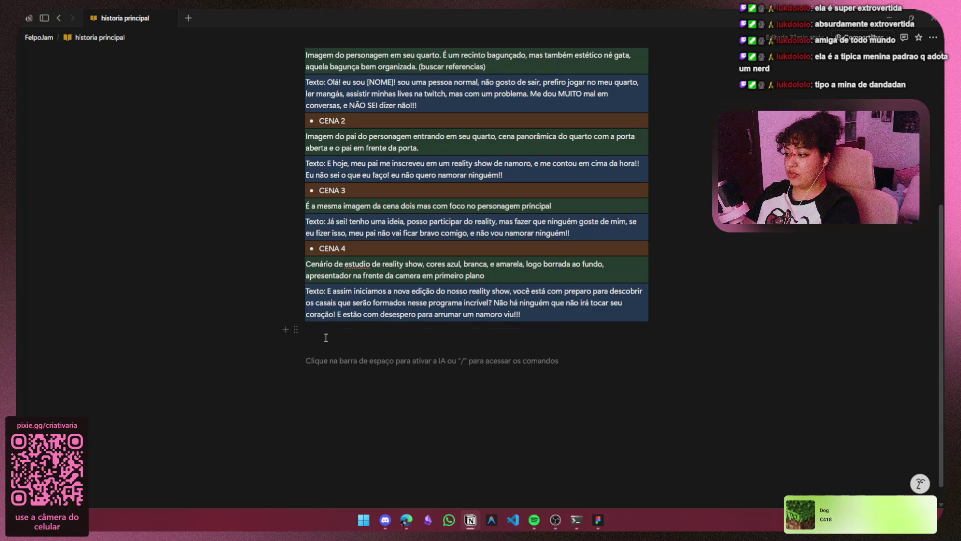
key(BackSpace)
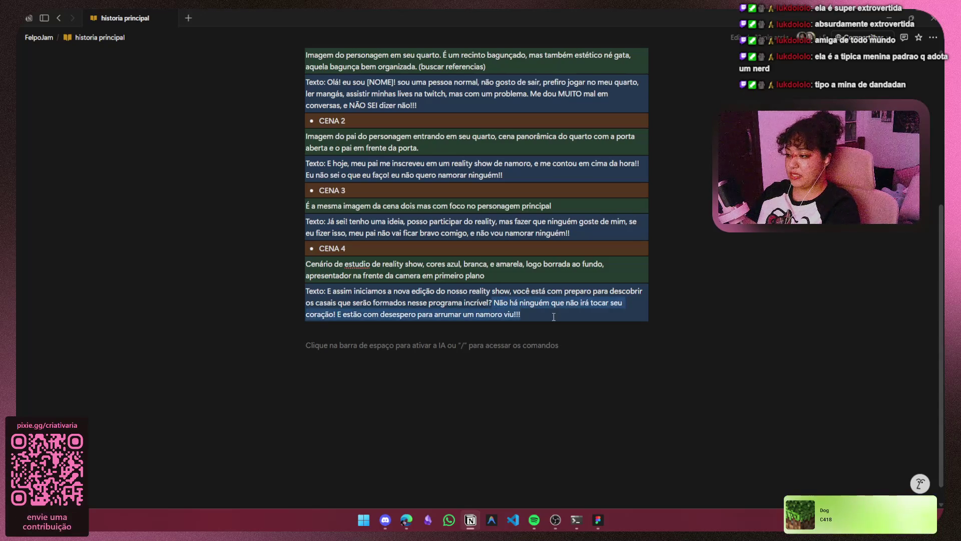
click(208, 77)
Open the personagens page linked at the top of historia principal.
scroll(546, 227, up, 5)
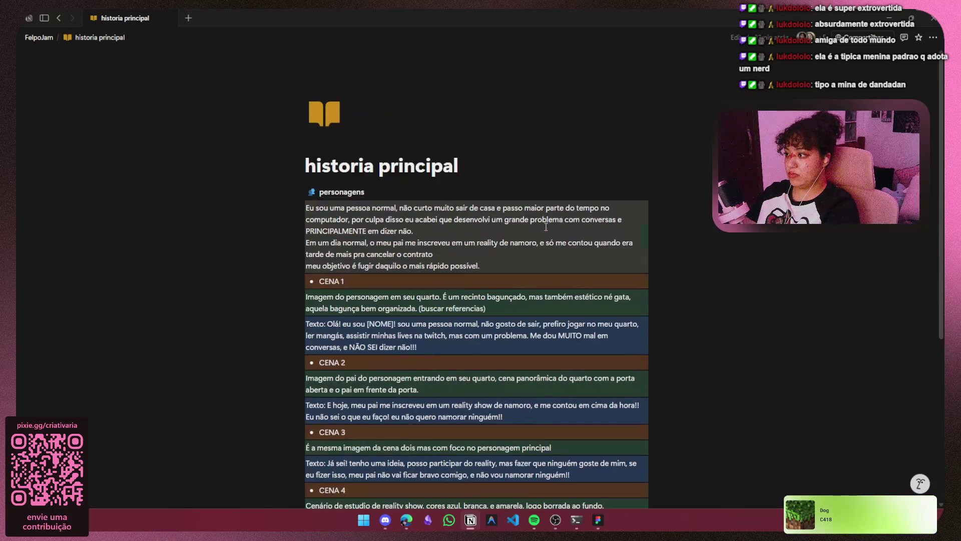
click(405, 195)
scroll(501, 315, down, 2)
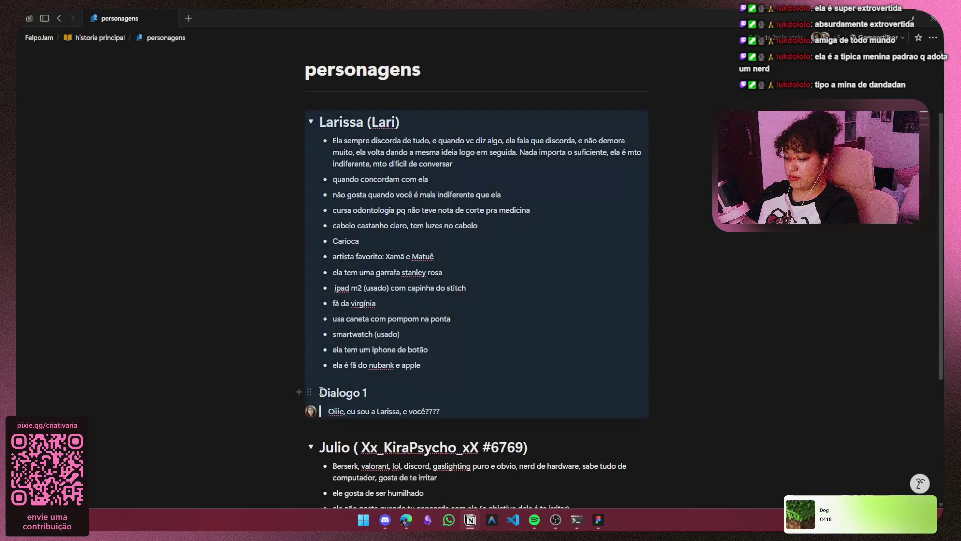
click(317, 391)
text(##)
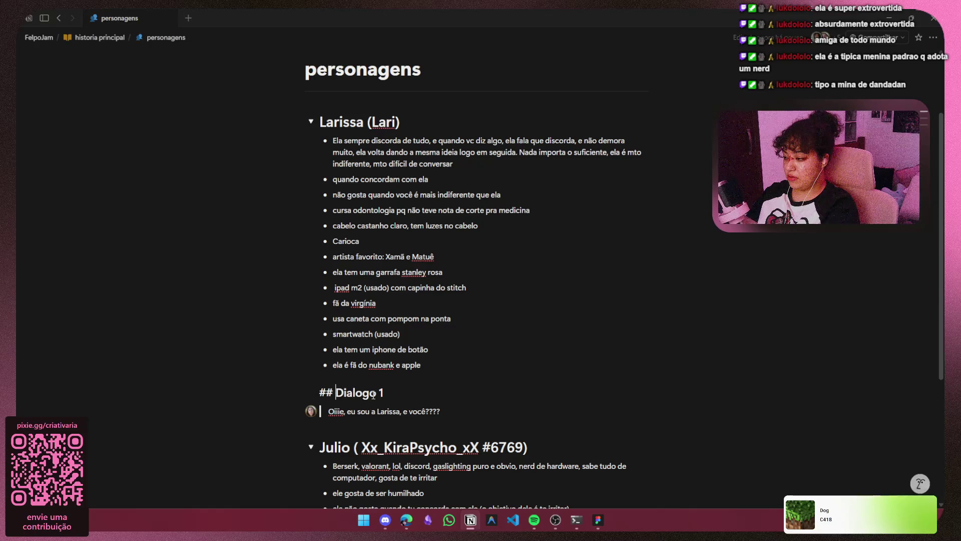
drag(385, 392, 312, 391)
click(357, 393)
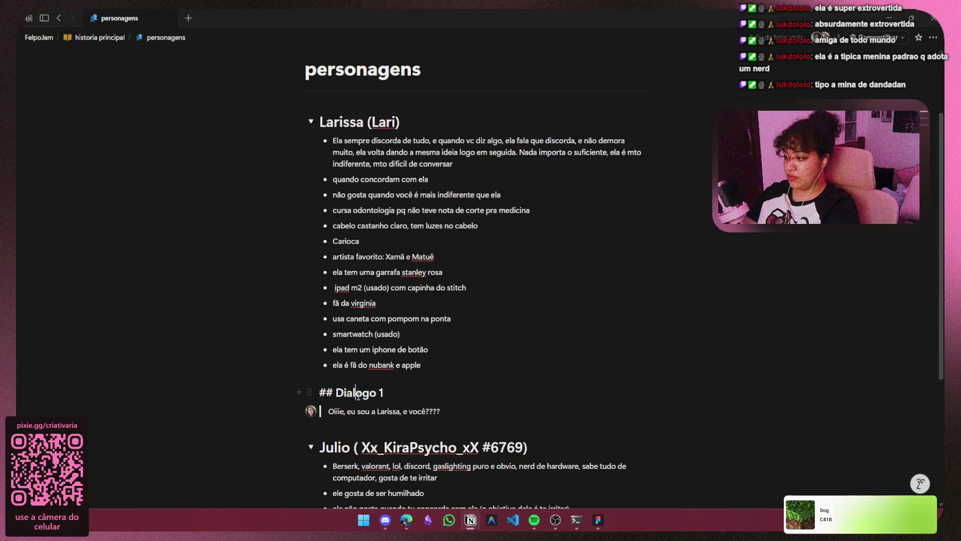
key(ctrl+z)
key(ctrl+z)
key(ctrl+z)
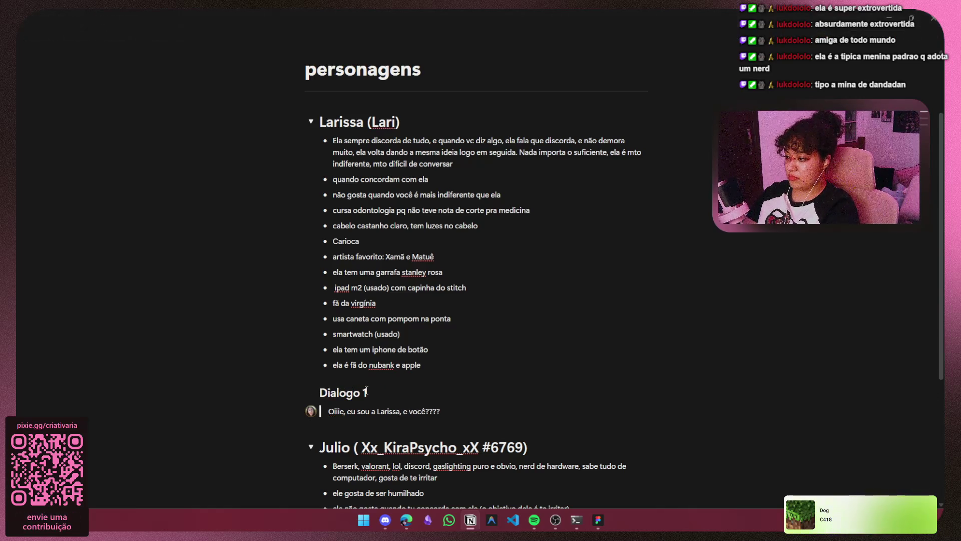
click(301, 390)
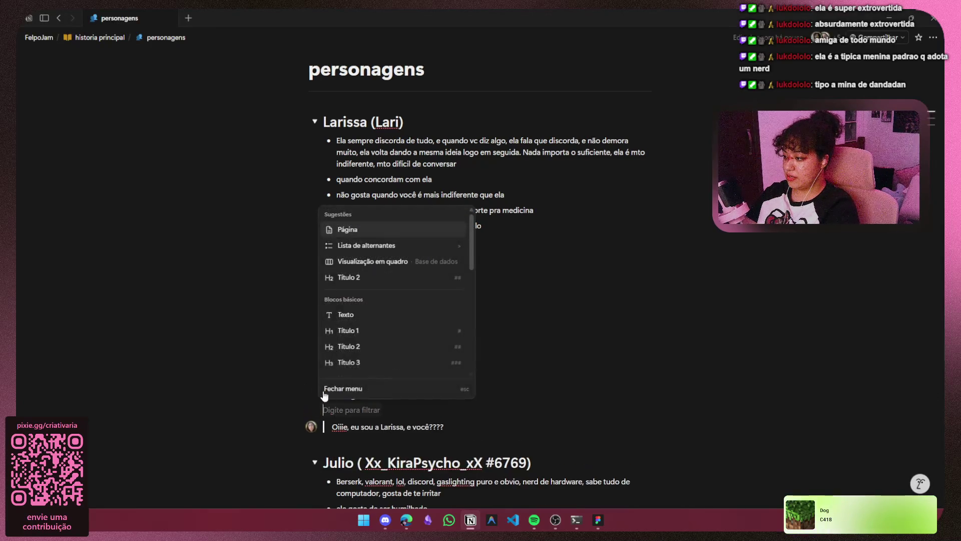
key(Escape)
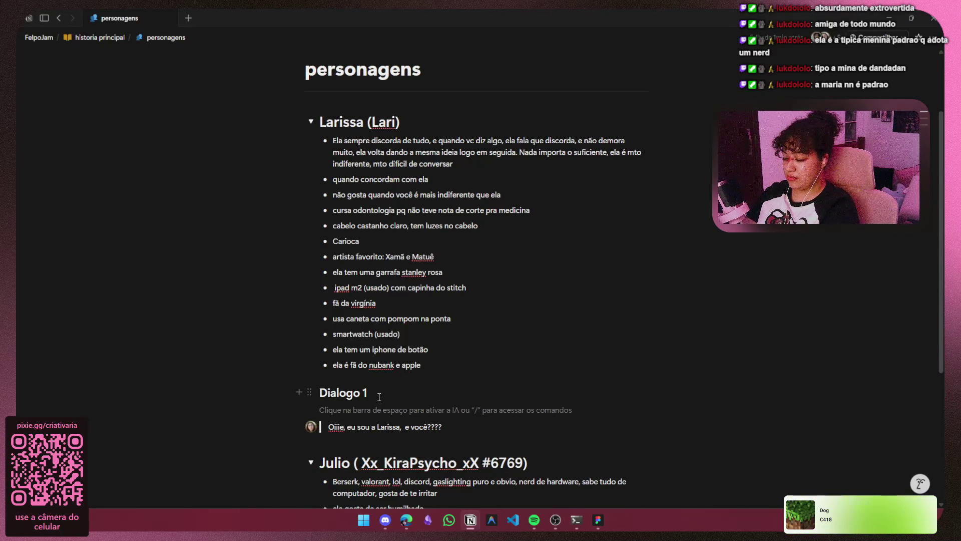
text(## )
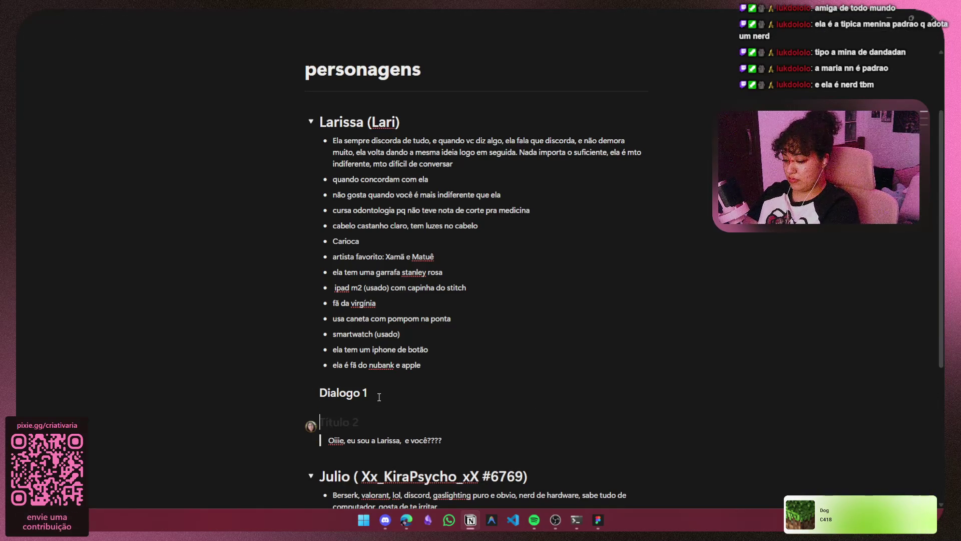
text(D)
key(BackSpace)
key(BackSpace)
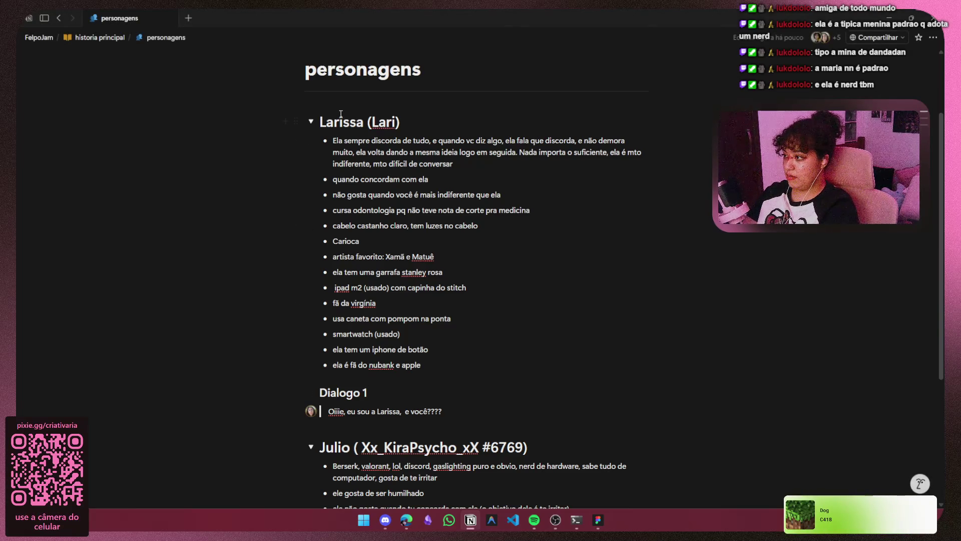
click(311, 121)
click(311, 201)
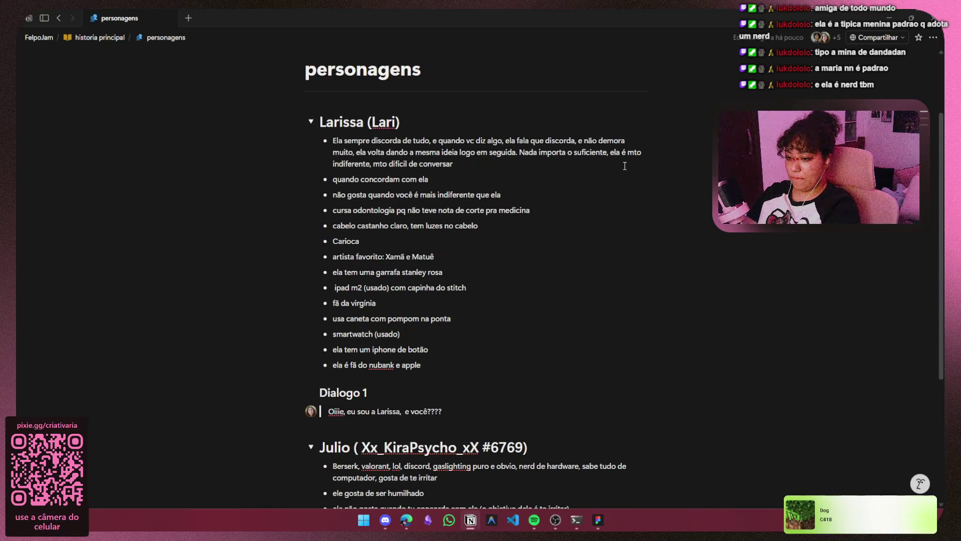
Remove the word 'mal' from Larissa's greeting and place the cursor in her notes.
text(mal)
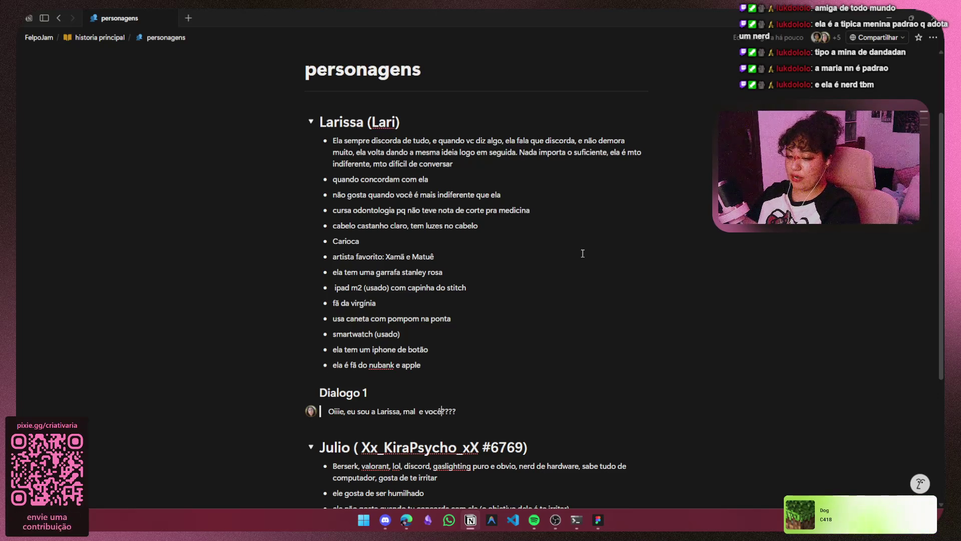
key(BackSpace)
key(BackSpace)
key(BackSpace)
scroll(476, 381, down, 2)
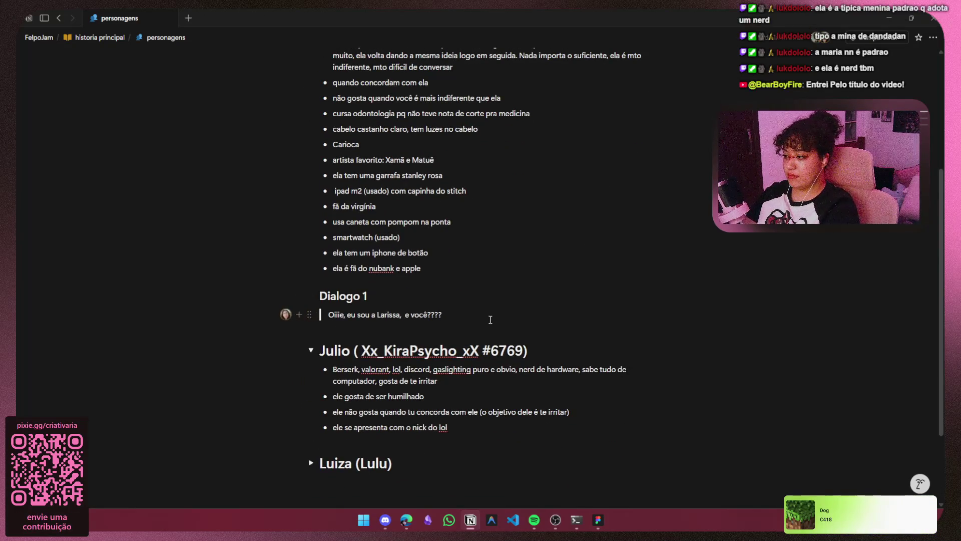
click(496, 319)
click(493, 299)
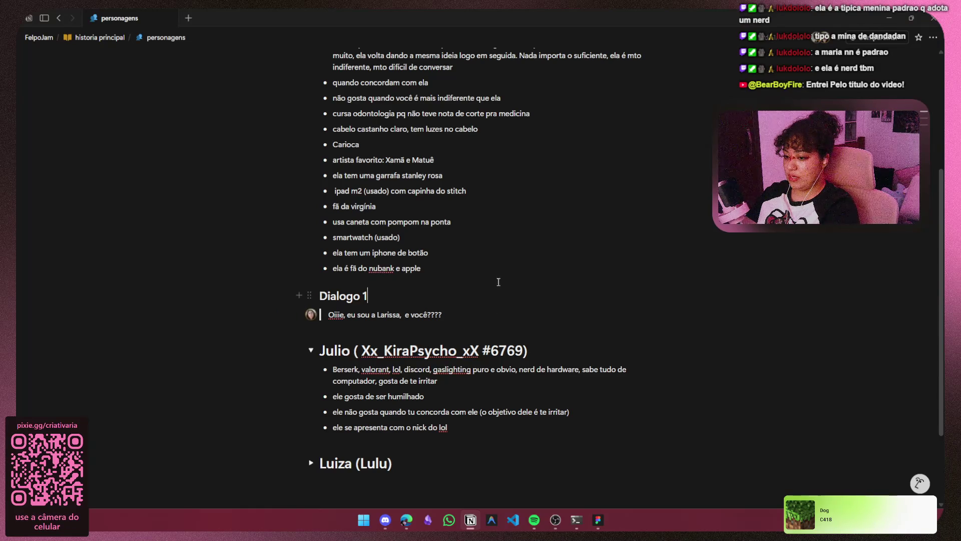
click(518, 245)
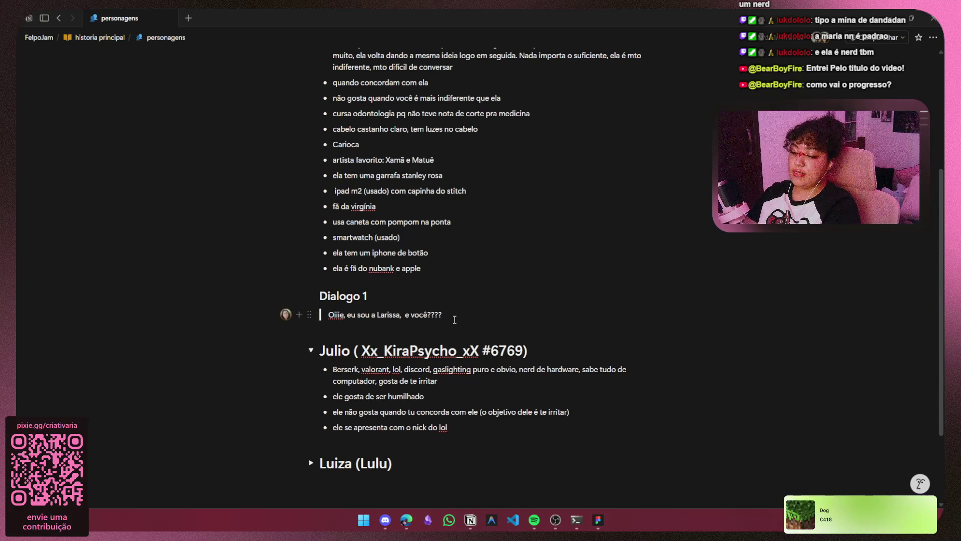
Extend Larissa's Dialogo 1 line with 'passei tanto tempo olhando pro espelho que nem… direito!!'.
text(passei t)
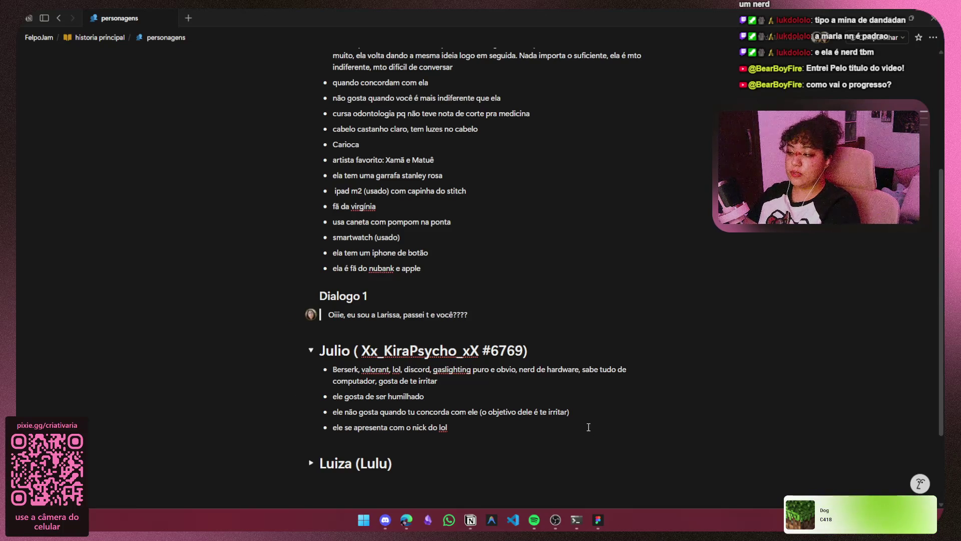
text(anto temp)
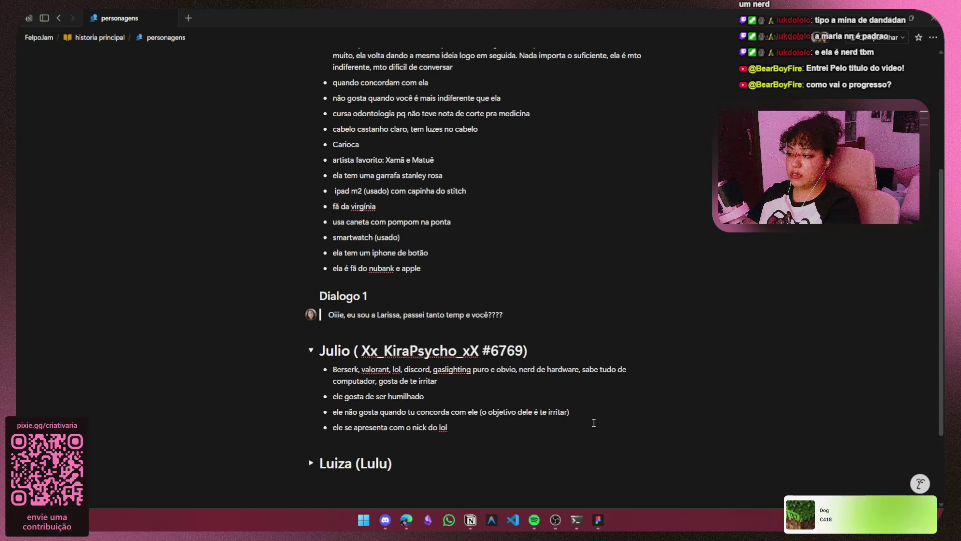
text(o olhando p)
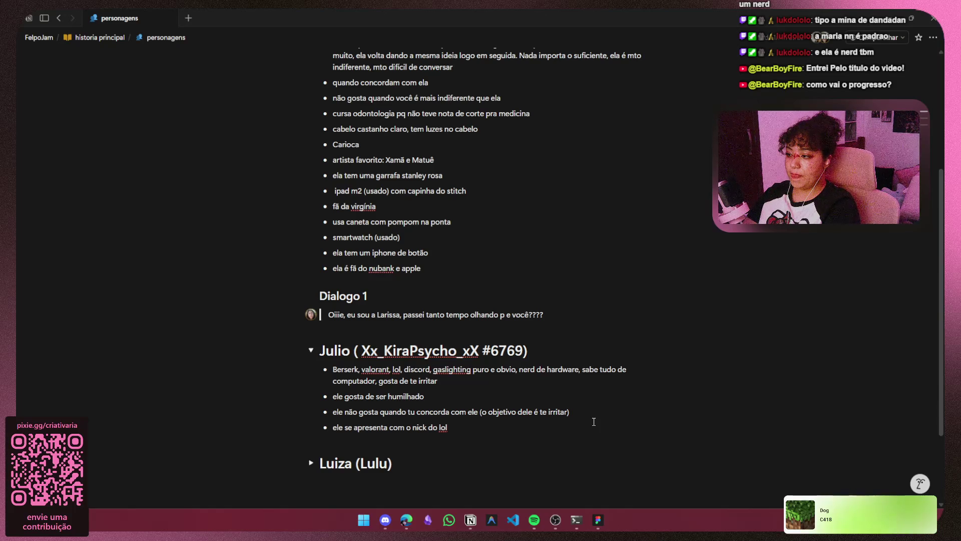
scroll(594, 421, up, 4)
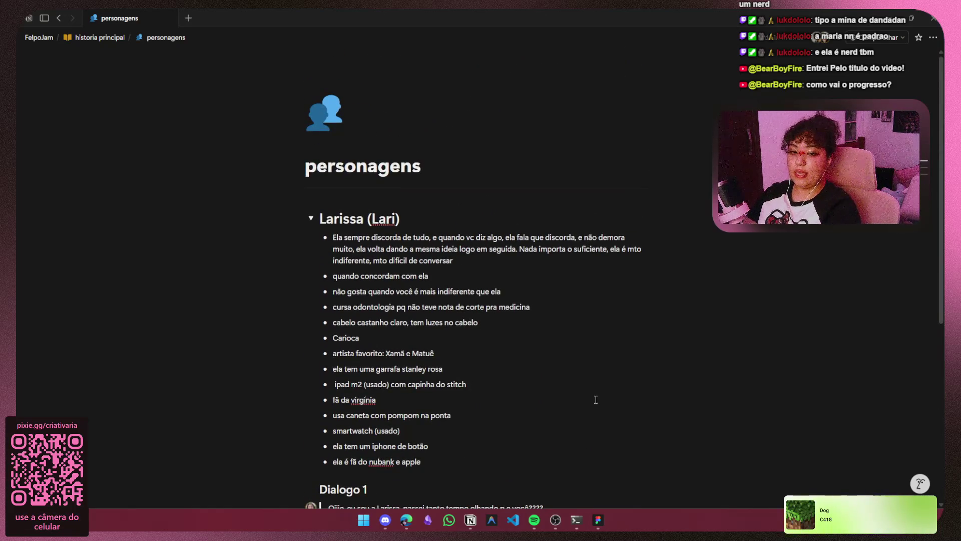
text(ro espe)
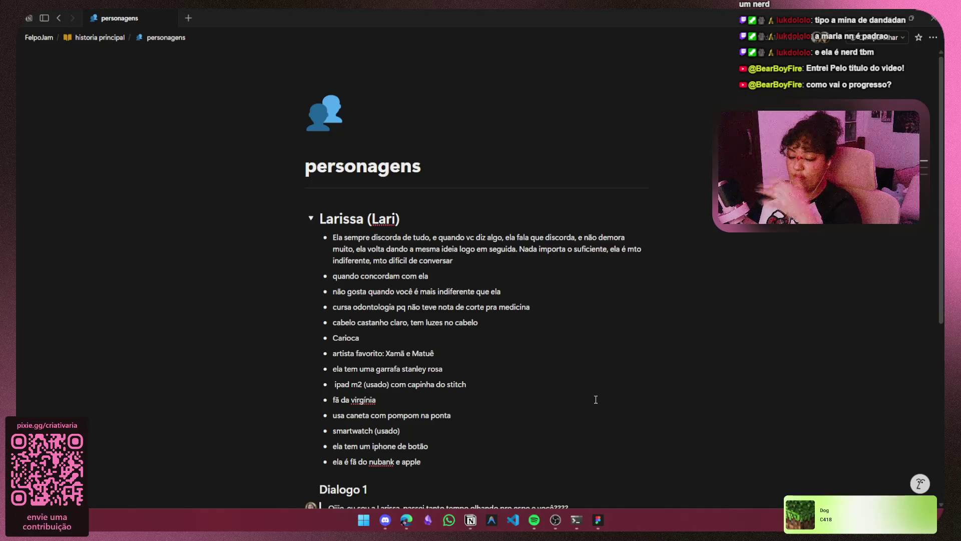
text(lho)
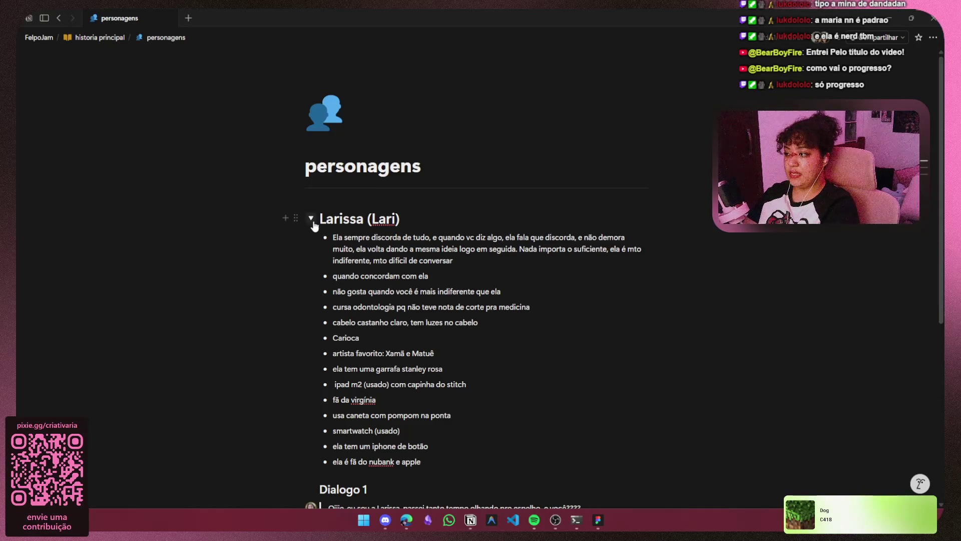
text( que nem vi)
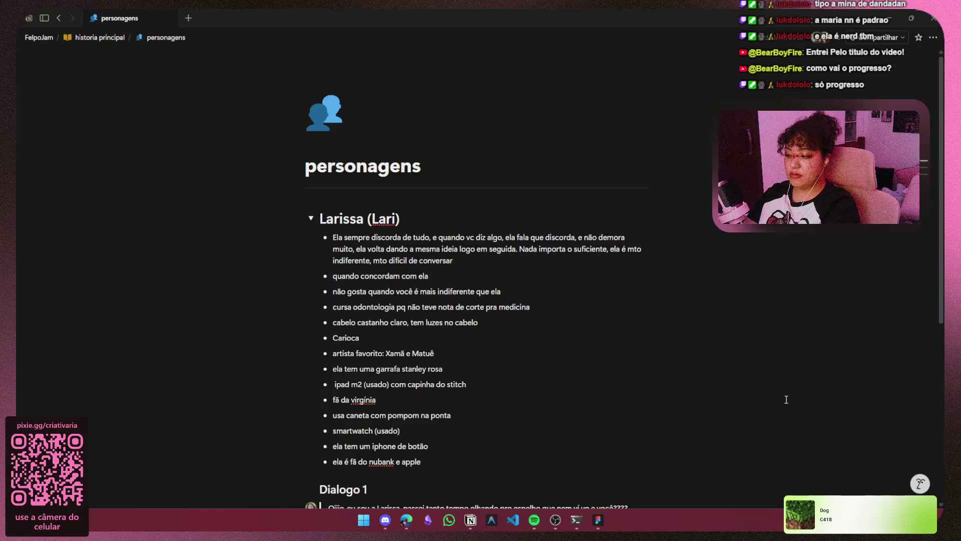
scroll(785, 393, down, 3)
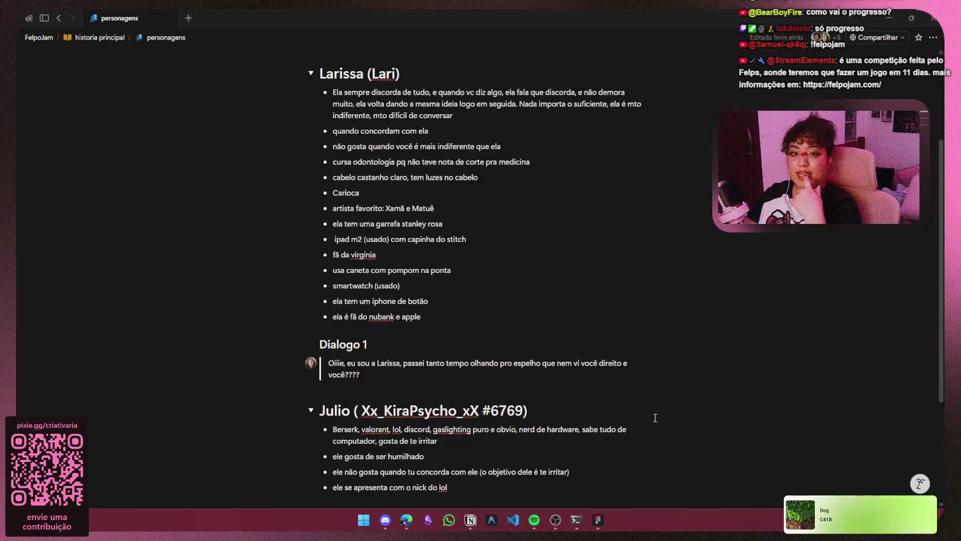
text(!! )
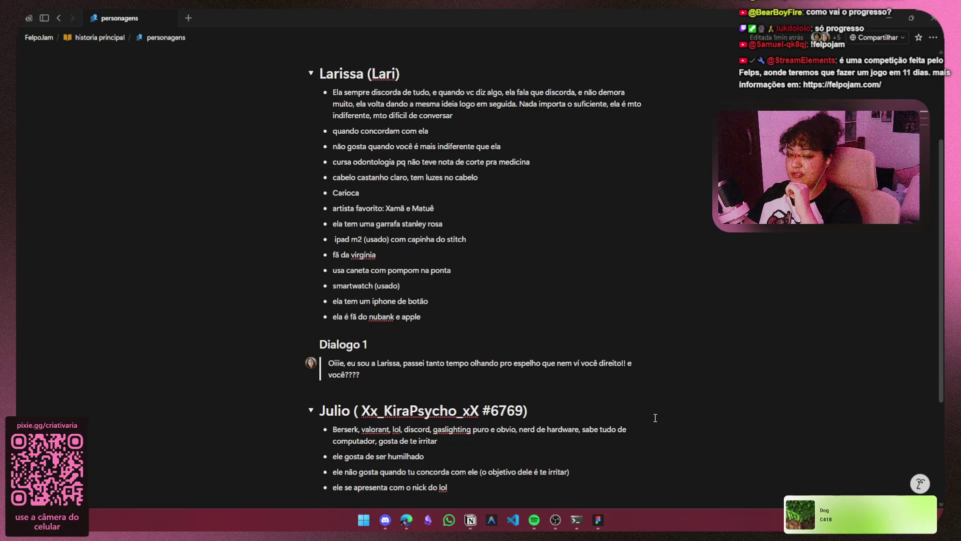
text(eu gosto)
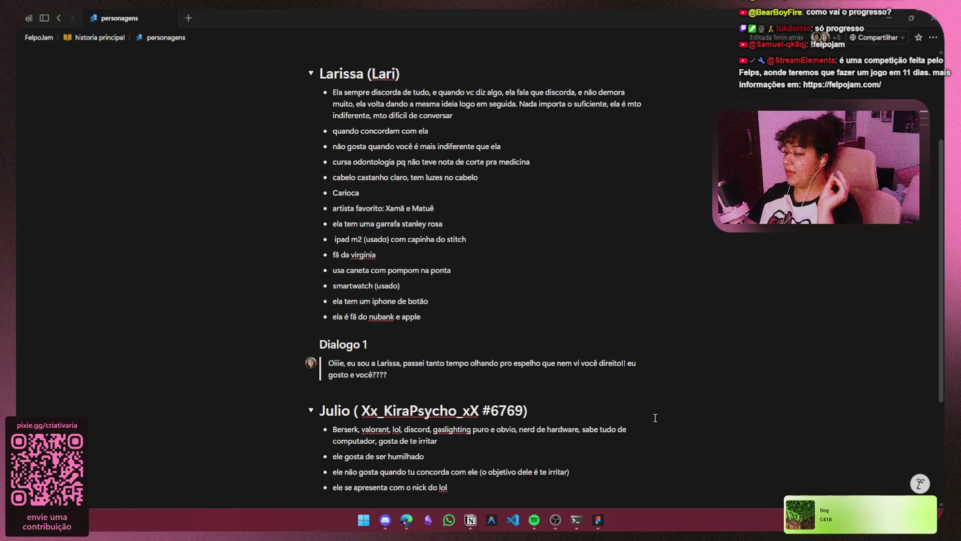
key(BackSpace)
key(BackSpace)
key(BackSpace)
key(BackSpace)
key(BackSpace)
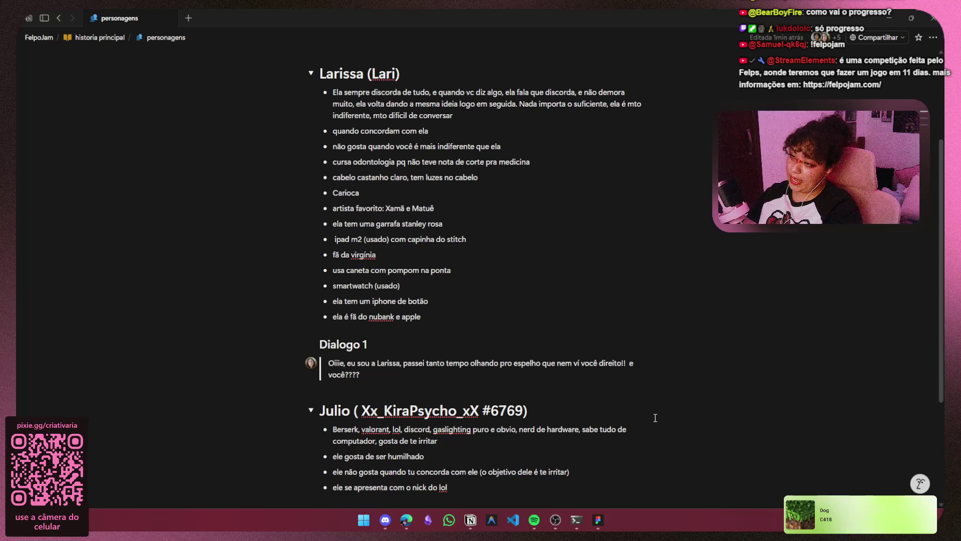
key(BackSpace)
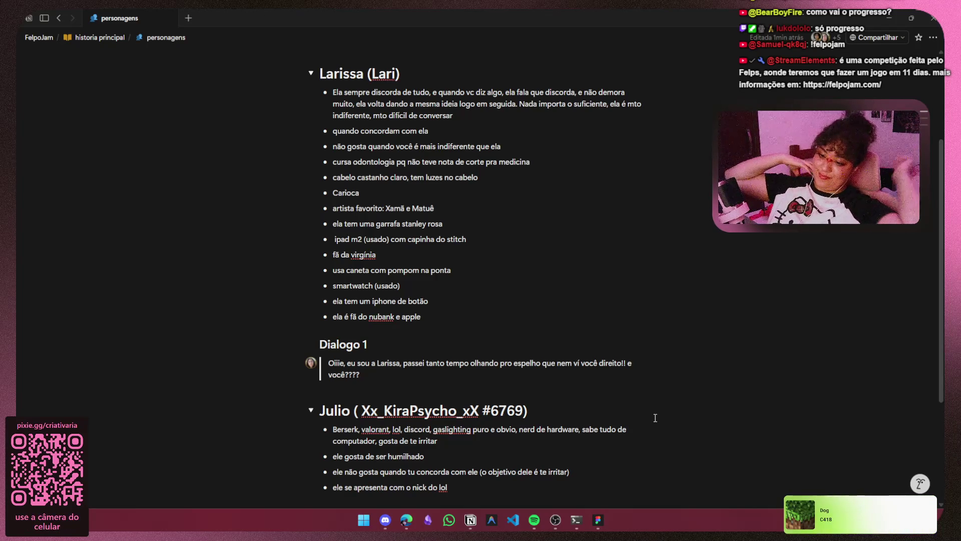
Replace the old 'e você????' ending with a second line 'você está bem?'.
key(ctrl+BackSpace)
key(ctrl+BackSpace)
key(ctrl+BackSpace)
text(co)
key(BackSpace)
key(BackSpace)
text(v)
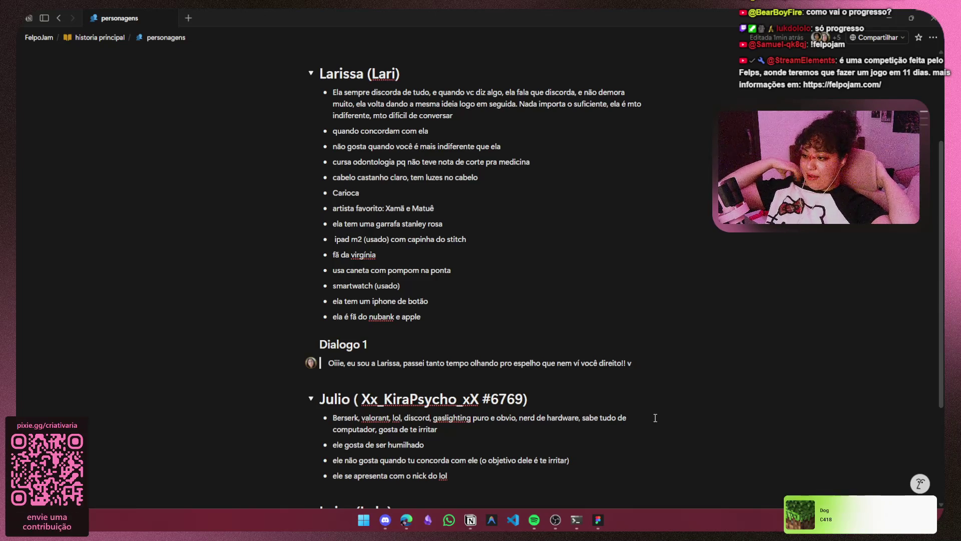
key(shift+Return)
text(você está bem?)
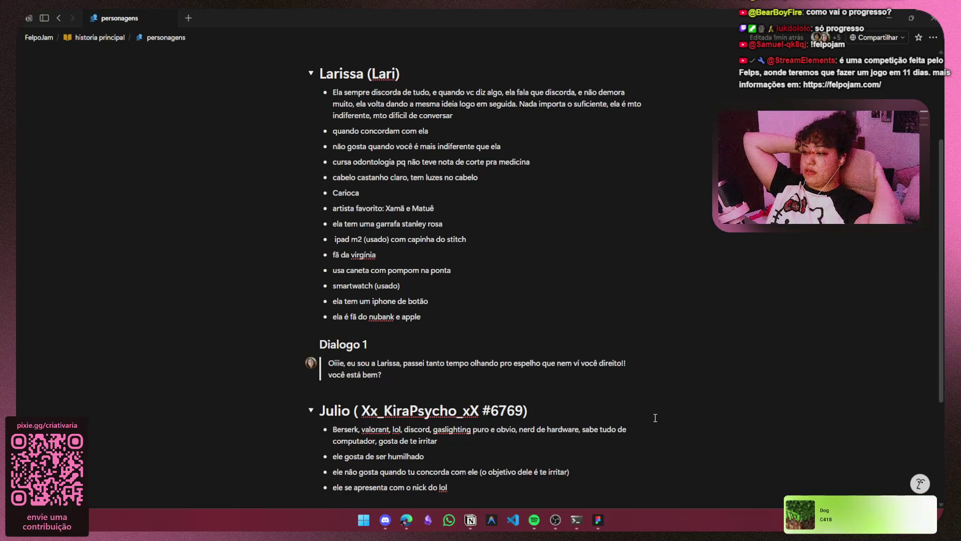
Switch to Figma and scroll down the refs page.
click(599, 523)
scroll(528, 349, down, 5)
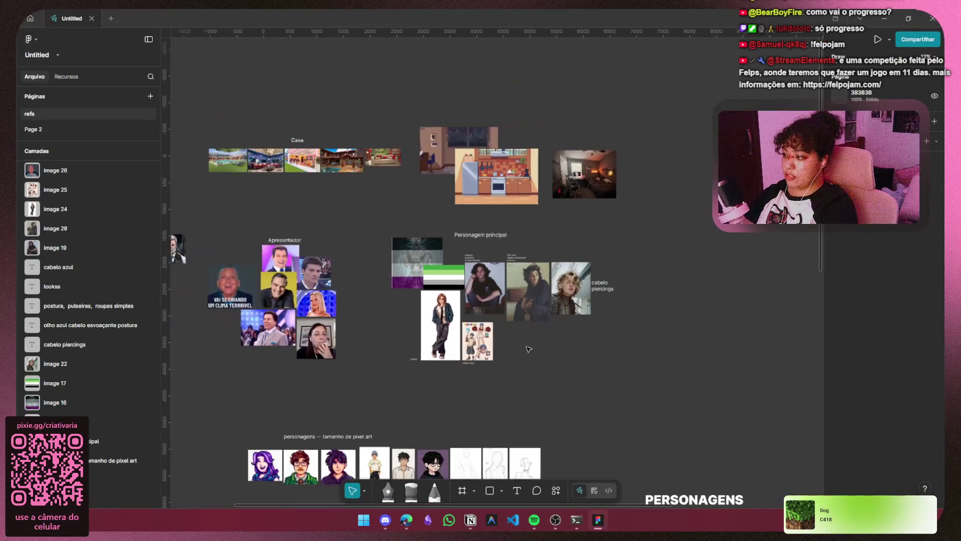
scroll(529, 349, down, 3)
scroll(451, 250, down, 10)
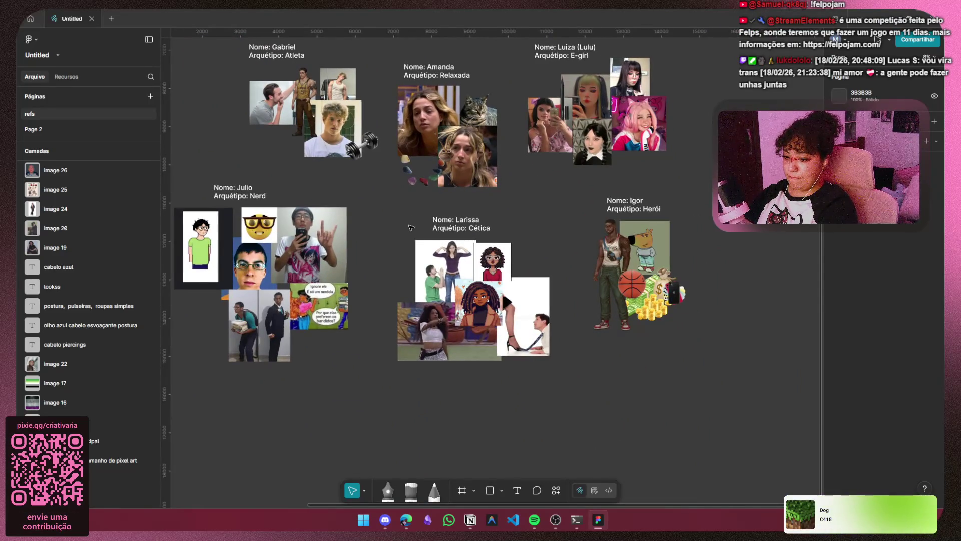
Frame the PERSONAGENS character boards and the PALETAS palette section on the canvas.
drag(409, 230, 366, 234)
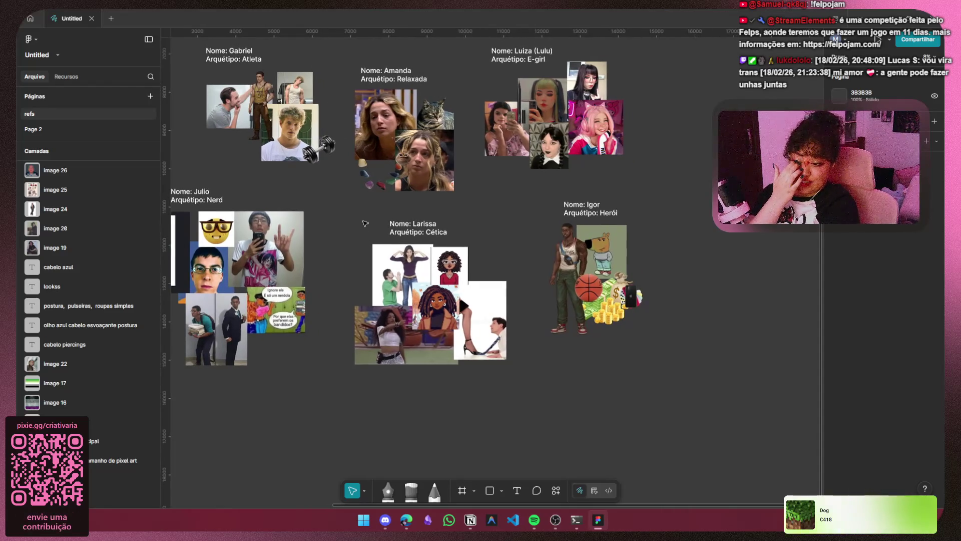
drag(338, 315, 360, 440)
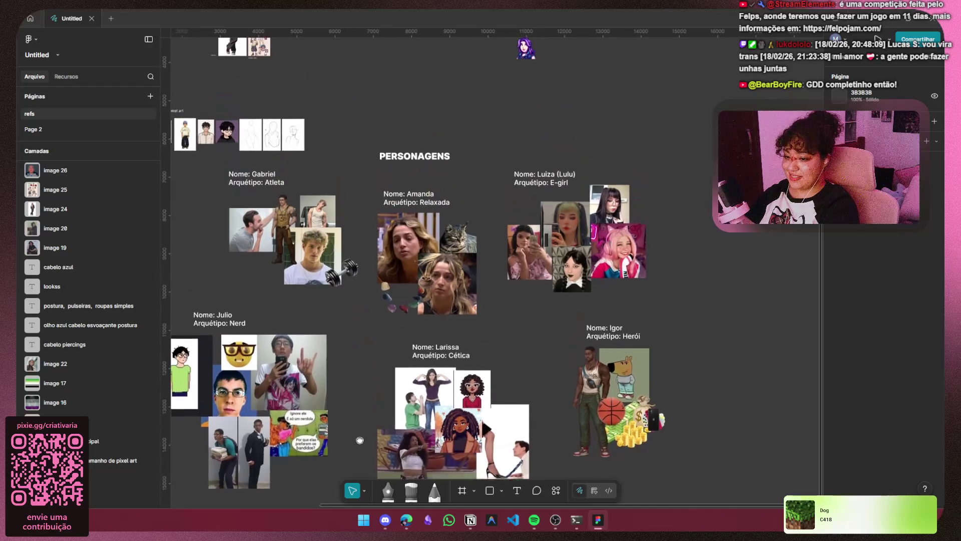
drag(340, 330, 436, 347)
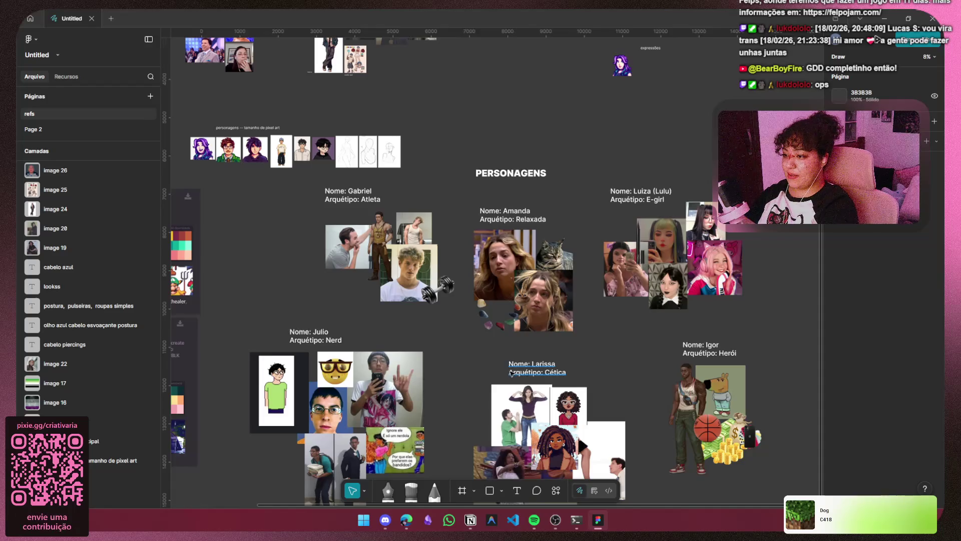
scroll(388, 351, down, 5)
drag(449, 230, 480, 248)
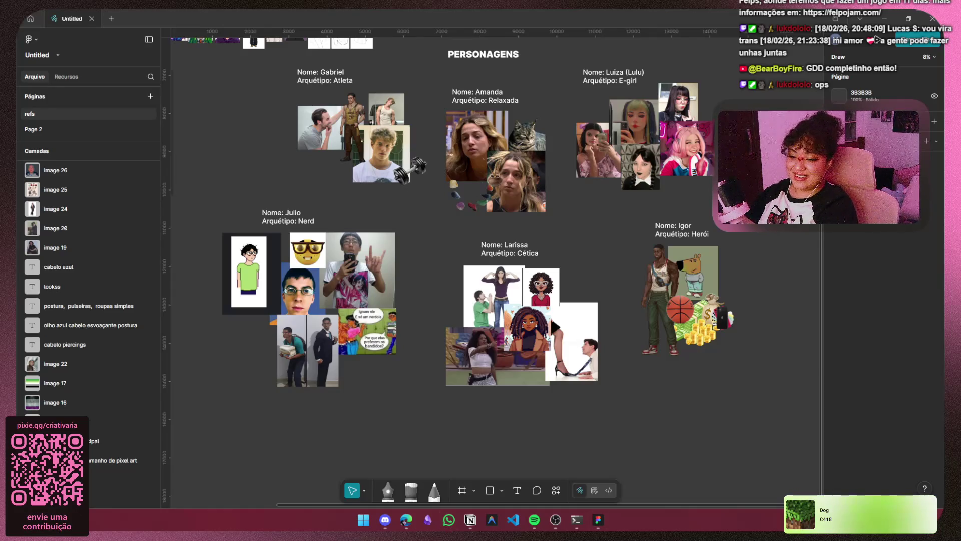
mouse_move(422, 304)
mouse_down()
mouse_move(388, 348)
mouse_move(370, 279)
mouse_move(457, 318)
mouse_move(434, 277)
mouse_move(420, 300)
mouse_up()
scroll(420, 300, left, 5)
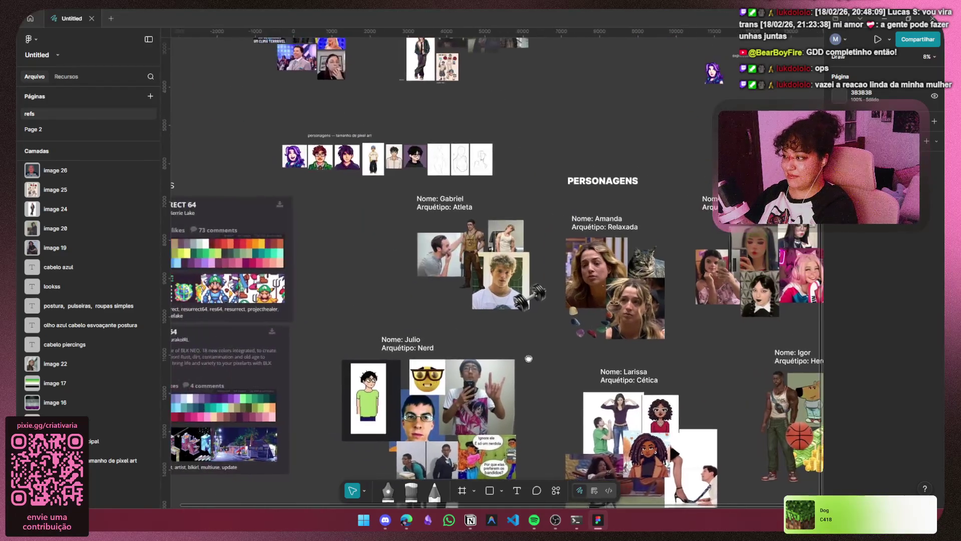
scroll(191, 190, right, 2)
drag(190, 189, 190, 188)
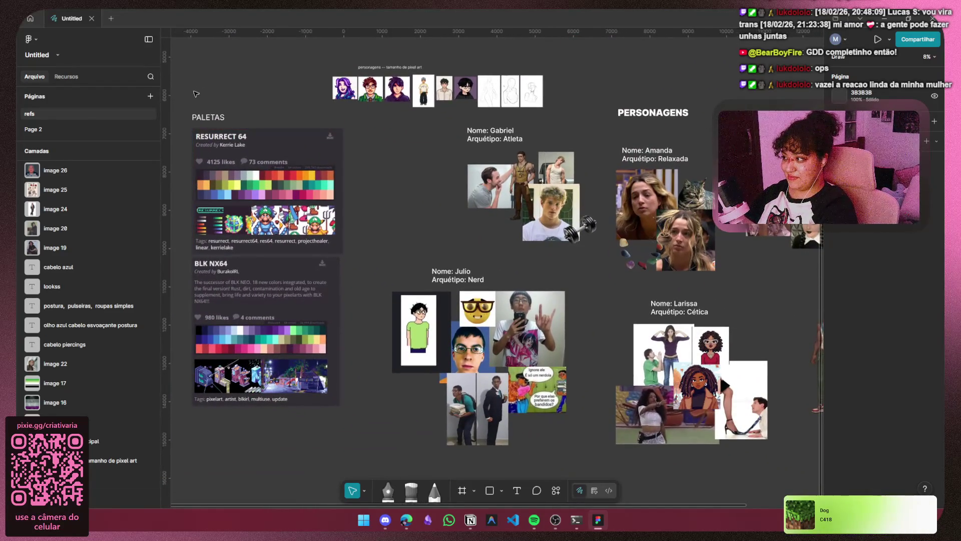
Select the PALETAS title with the RESURRECT 64 and BLK NX64 cards and drag them lower.
click(314, 109)
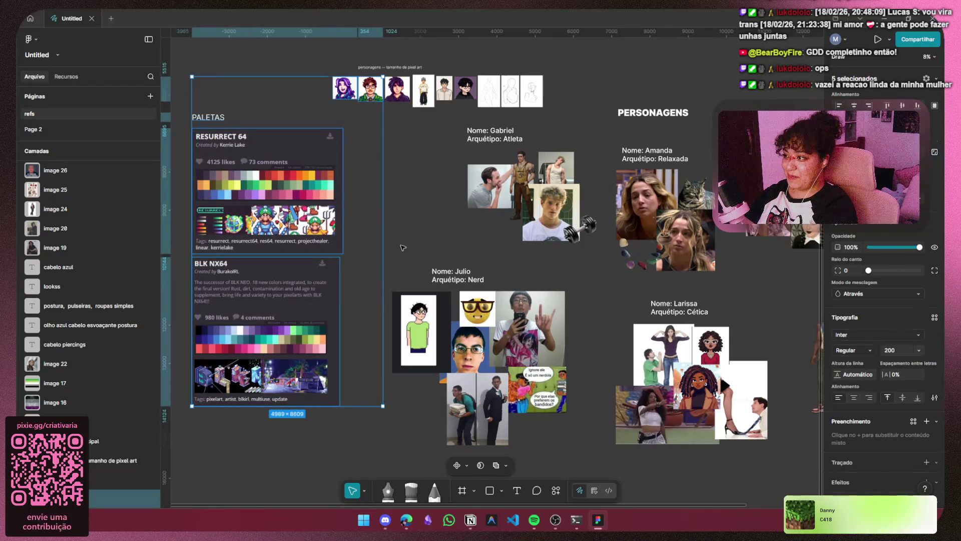
click(171, 102)
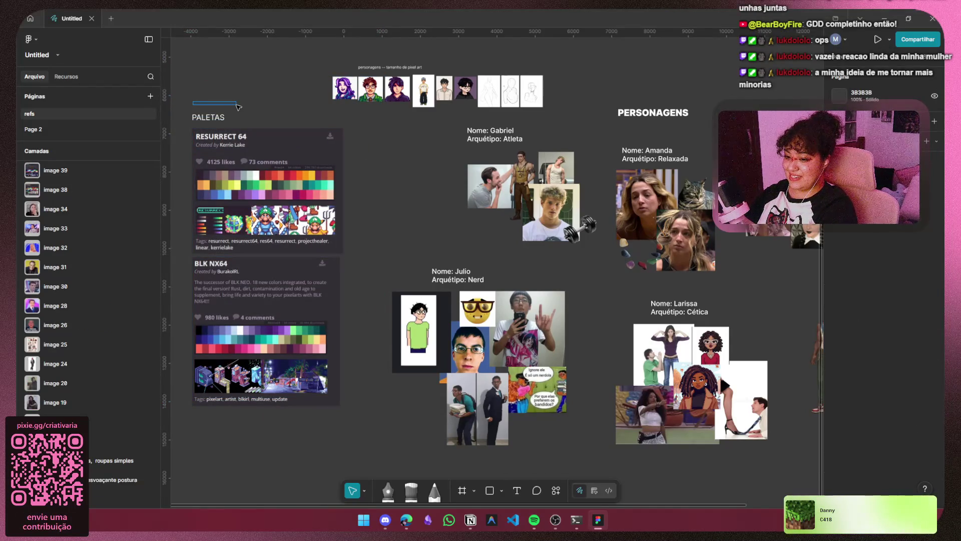
mouse_move(237, 107)
mouse_down()
mouse_move(307, 134)
mouse_move(289, 148)
mouse_move(288, 167)
mouse_up()
click(383, 229)
scroll(383, 211, down, 1)
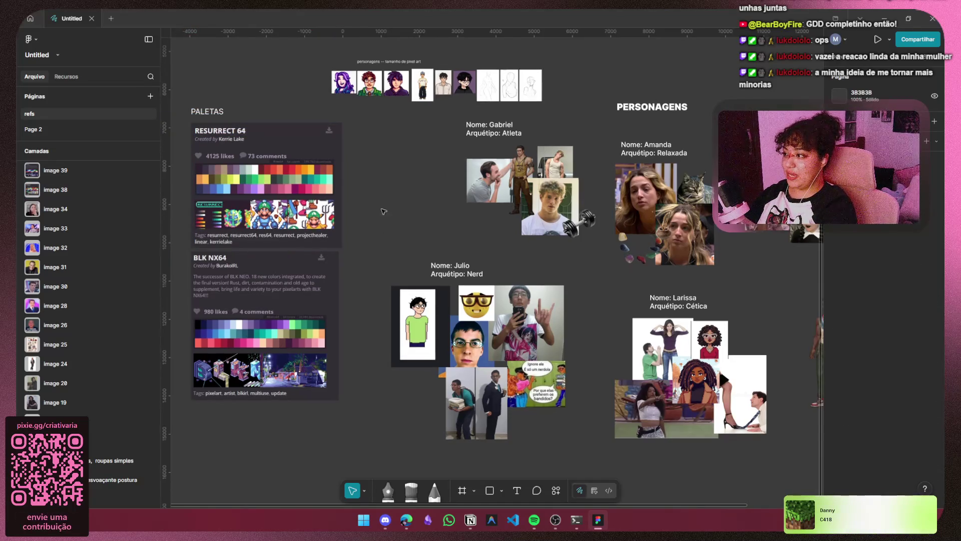
mouse_move(369, 109)
mouse_down()
mouse_move(360, 366)
mouse_move(173, 405)
mouse_up()
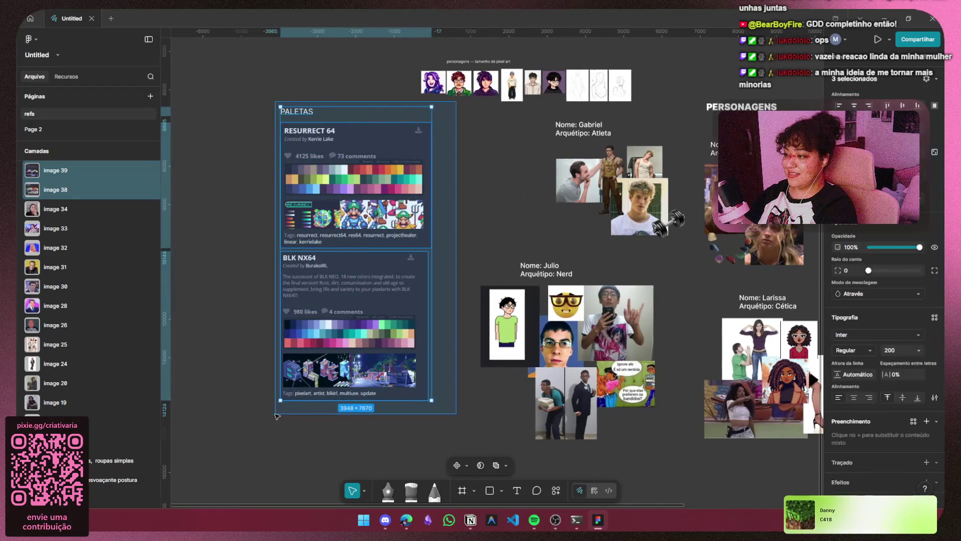
drag(354, 319, 350, 368)
click(506, 215)
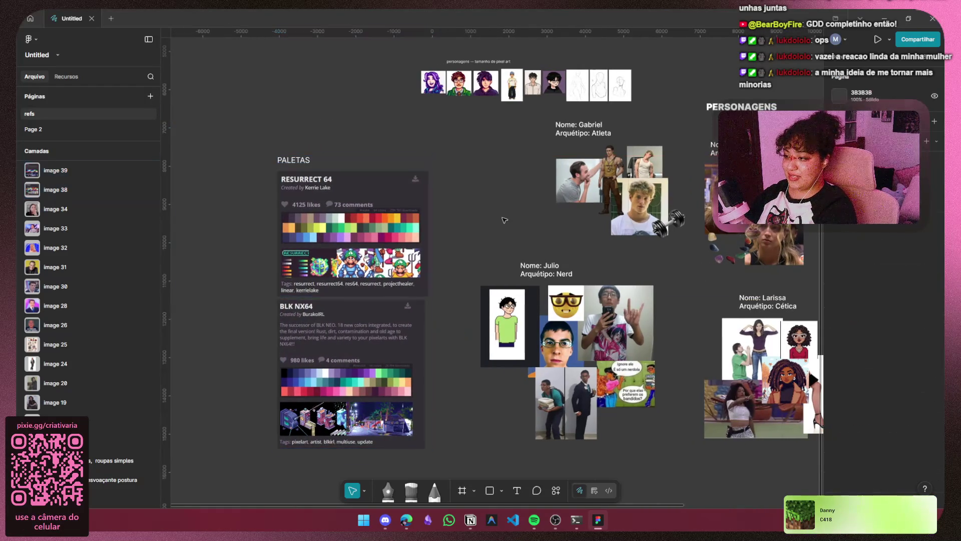
Pan over to the Casa reference boards and bring up the Start menu.
mouse_move(511, 218)
mouse_down()
mouse_move(286, 208)
mouse_move(251, 229)
mouse_move(288, 239)
mouse_move(296, 350)
mouse_move(286, 360)
mouse_move(315, 443)
mouse_move(304, 458)
mouse_move(243, 312)
mouse_move(334, 257)
mouse_move(310, 172)
mouse_move(449, 341)
mouse_move(450, 368)
mouse_up()
scroll(501, 375, up, 3)
drag(525, 379, 475, 338)
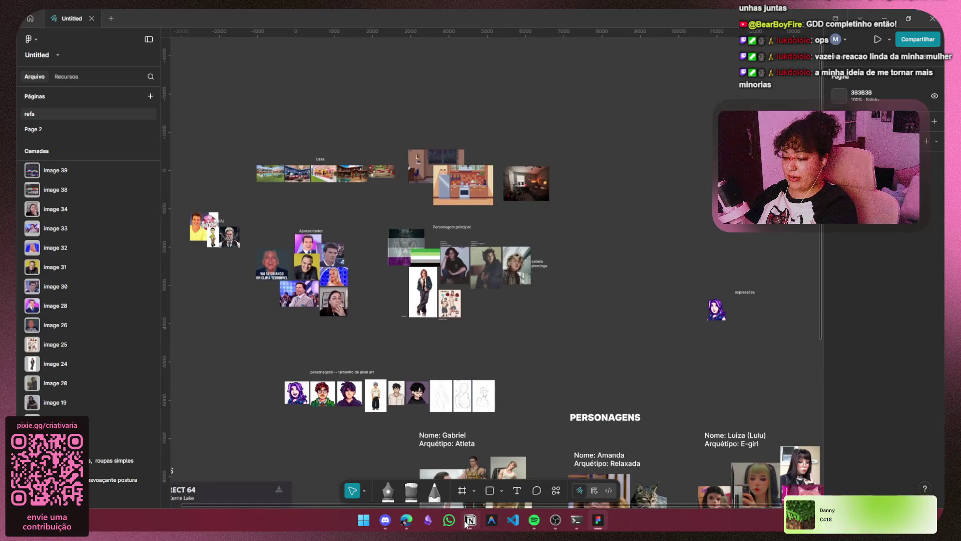
key(super)
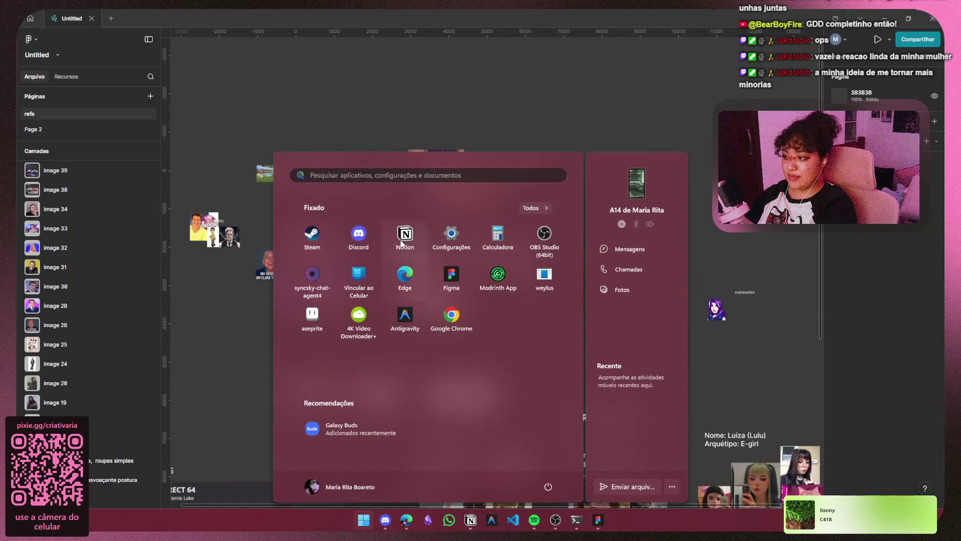
Launch Aseprite from its pinned Start menu icon.
click(310, 317)
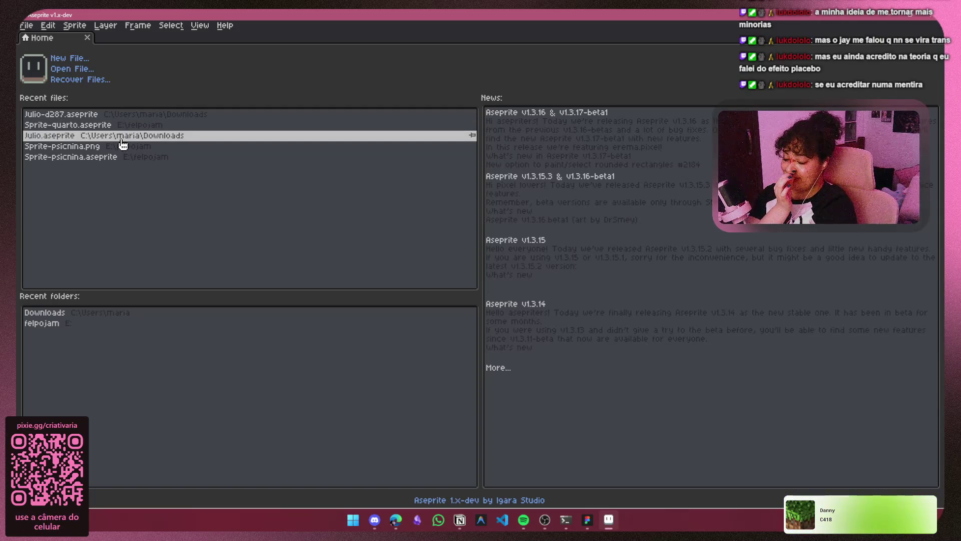
Open Sprite-quarto.aseprite and reveal the desk/monitor and chair layers.
click(168, 125)
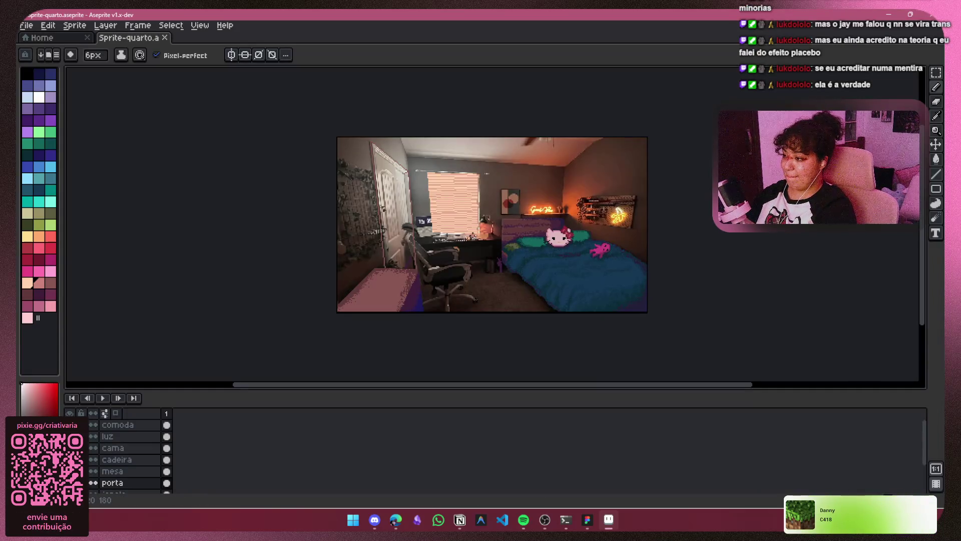
click(93, 483)
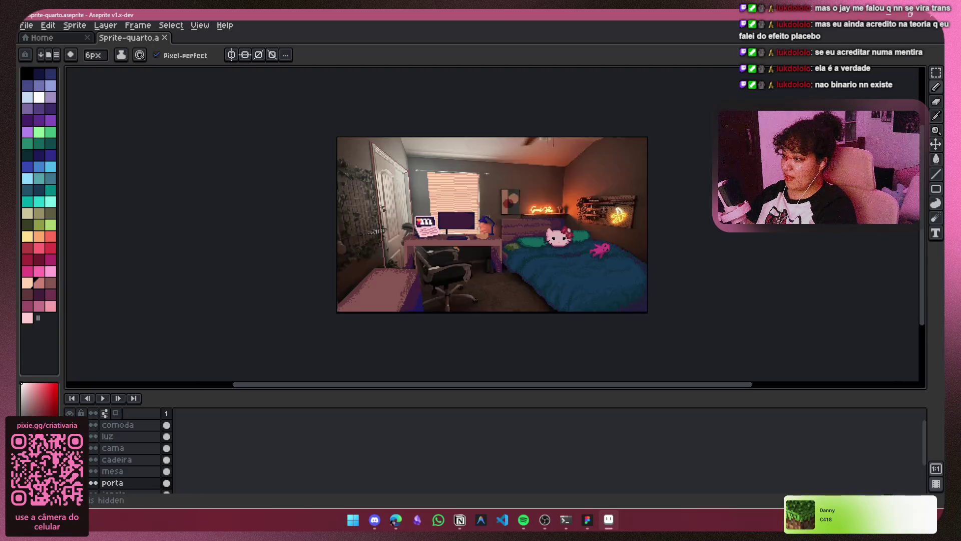
click(93, 483)
scroll(495, 235, up, 1)
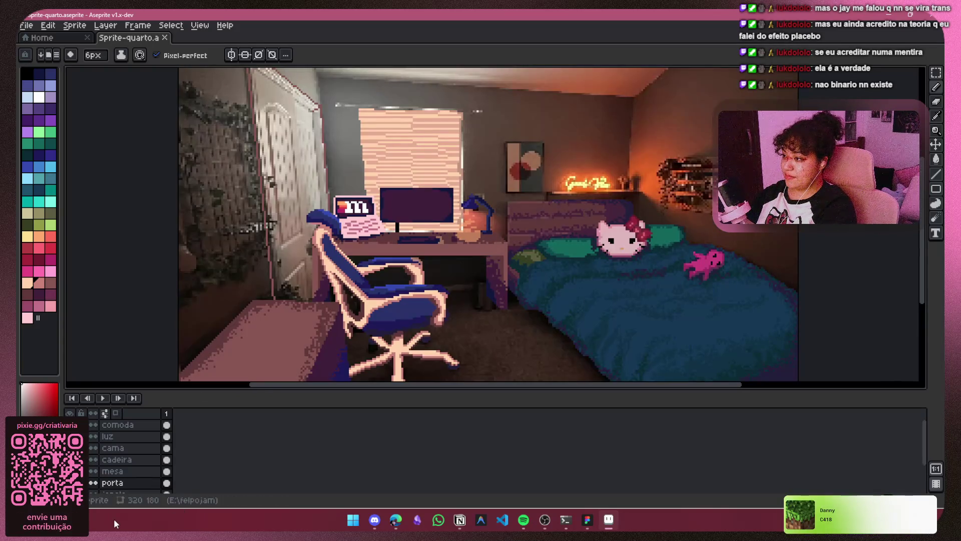
scroll(126, 443, down, 3)
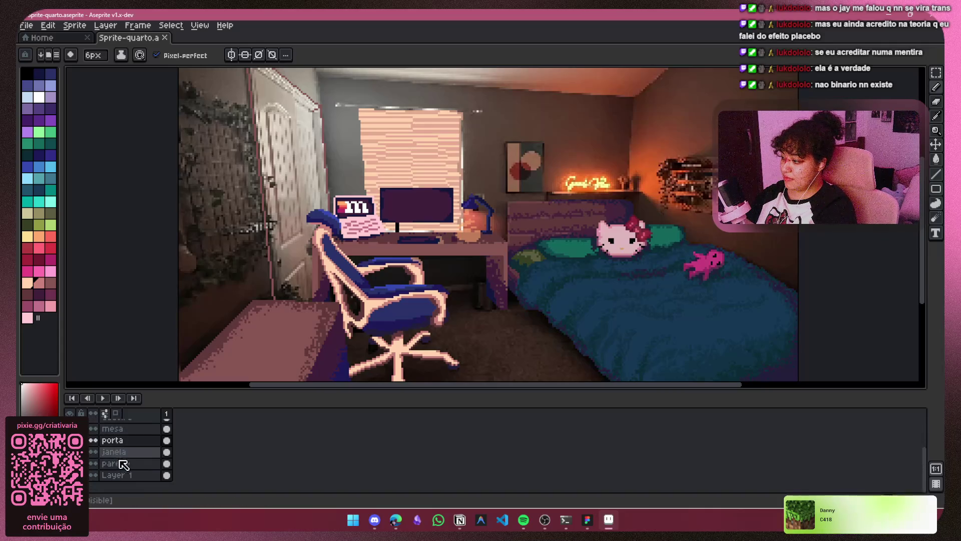
Compare the parede wall against the photo, leaving parede active and hidden.
click(93, 463)
click(93, 463)
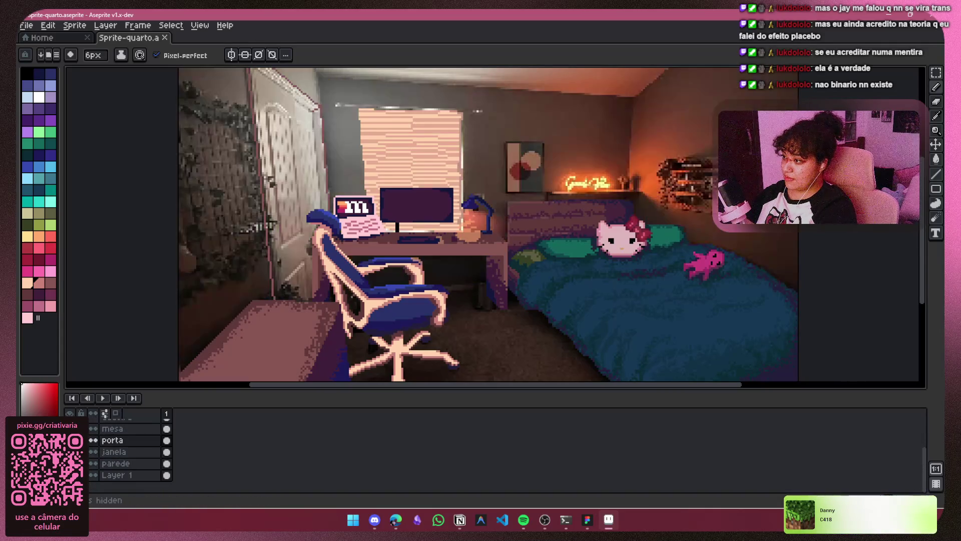
click(93, 463)
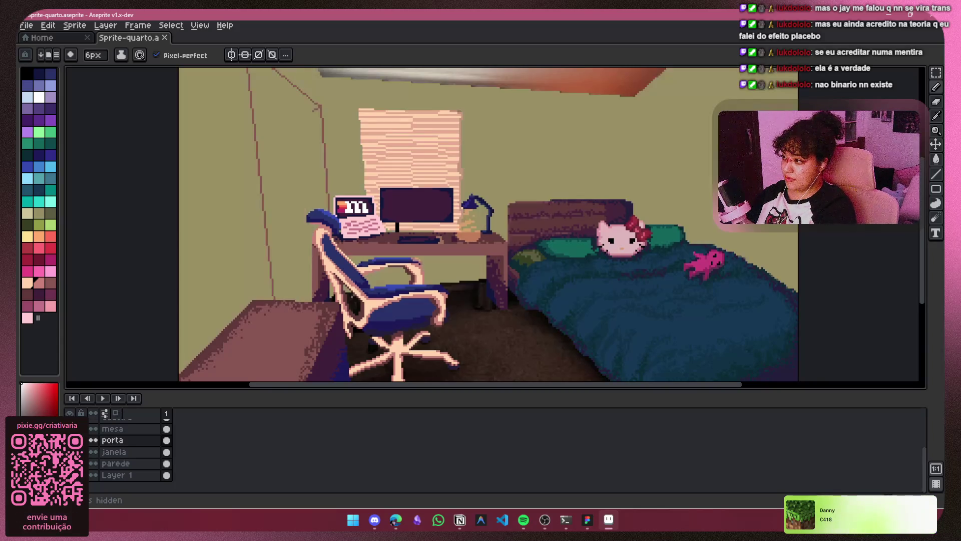
click(116, 463)
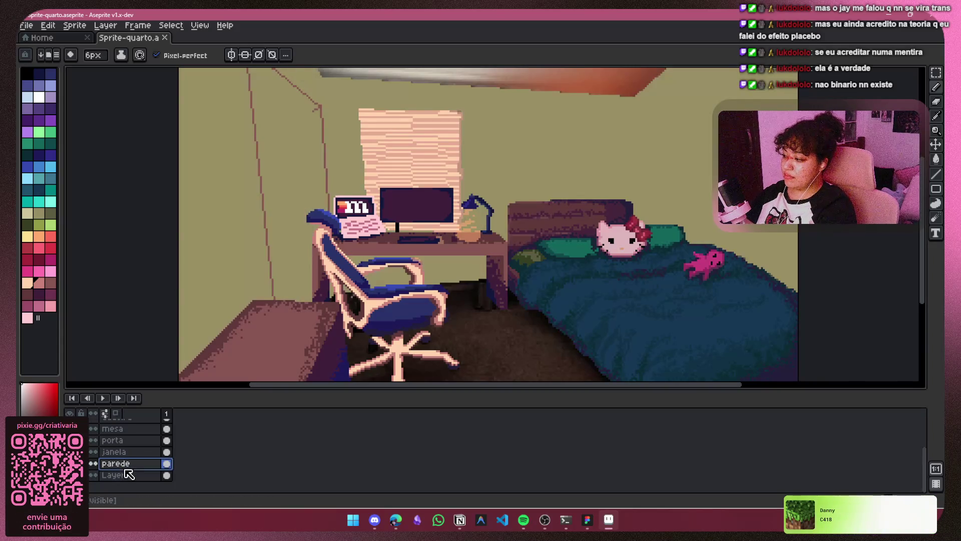
click(93, 463)
click(93, 463)
click(93, 463)
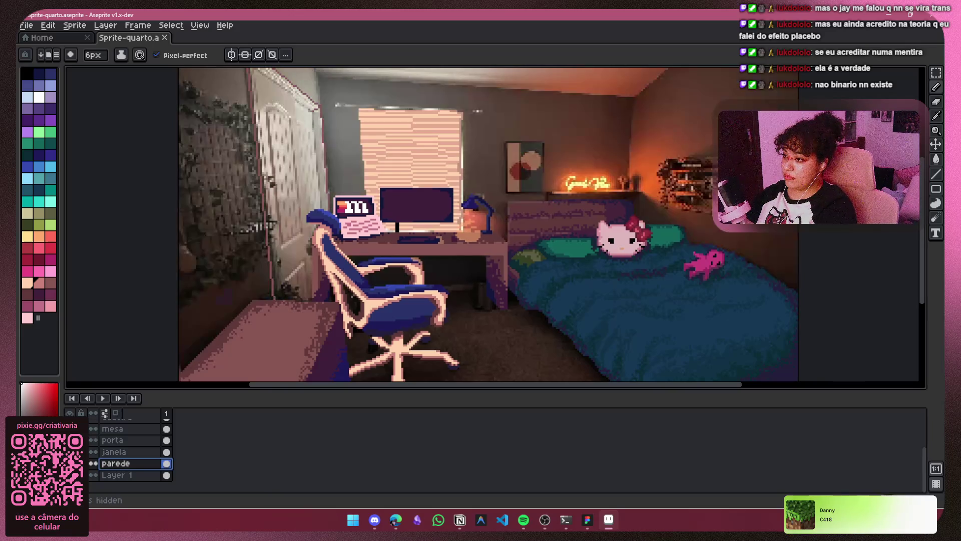
click(93, 463)
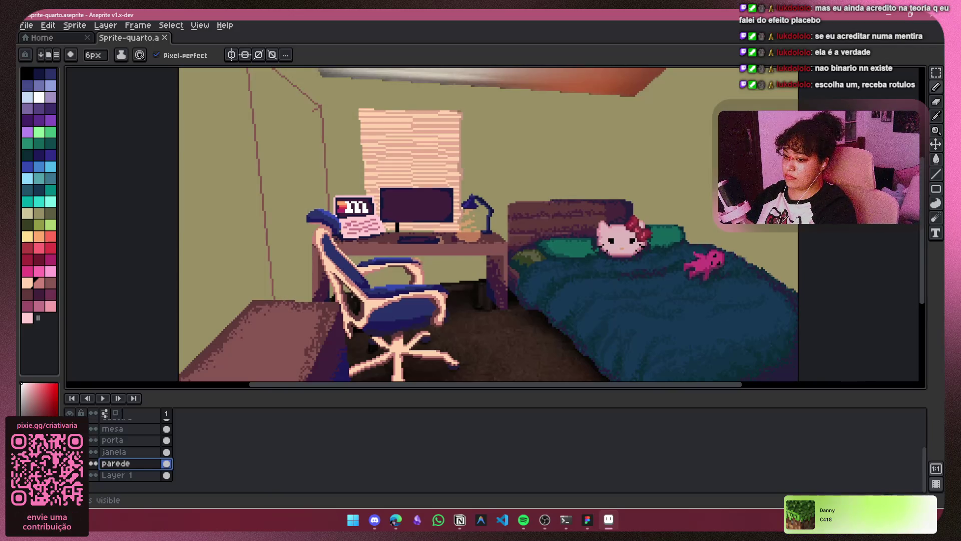
click(93, 463)
click(93, 474)
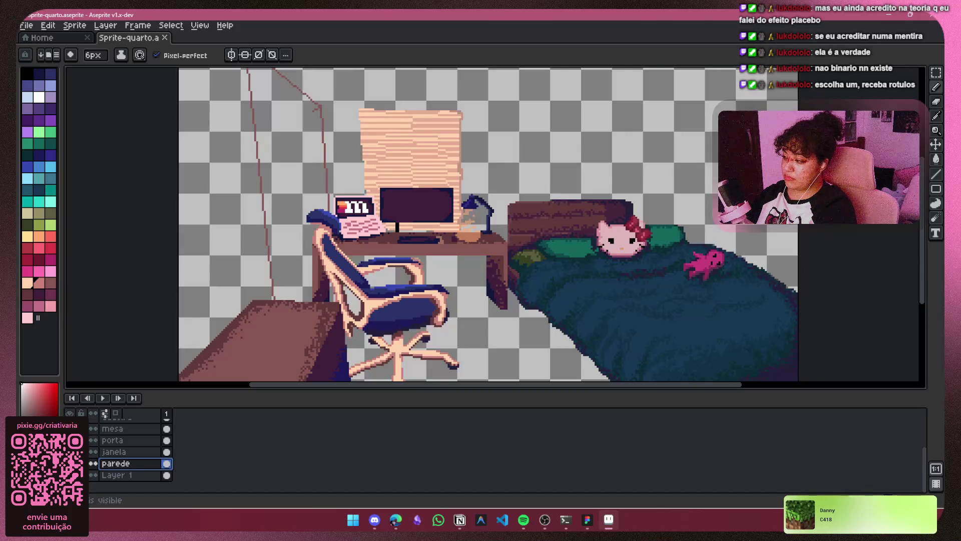
click(93, 475)
click(93, 463)
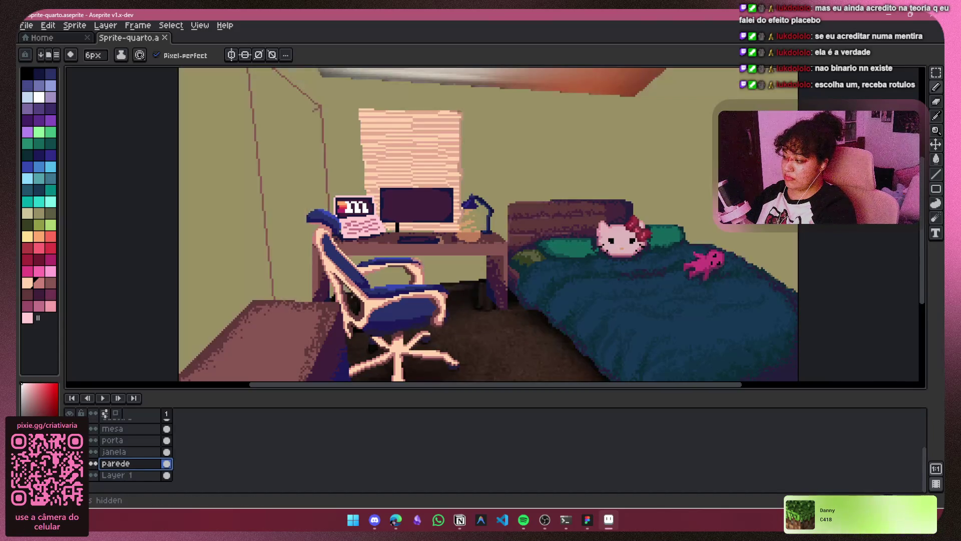
click(93, 463)
click(93, 464)
click(94, 463)
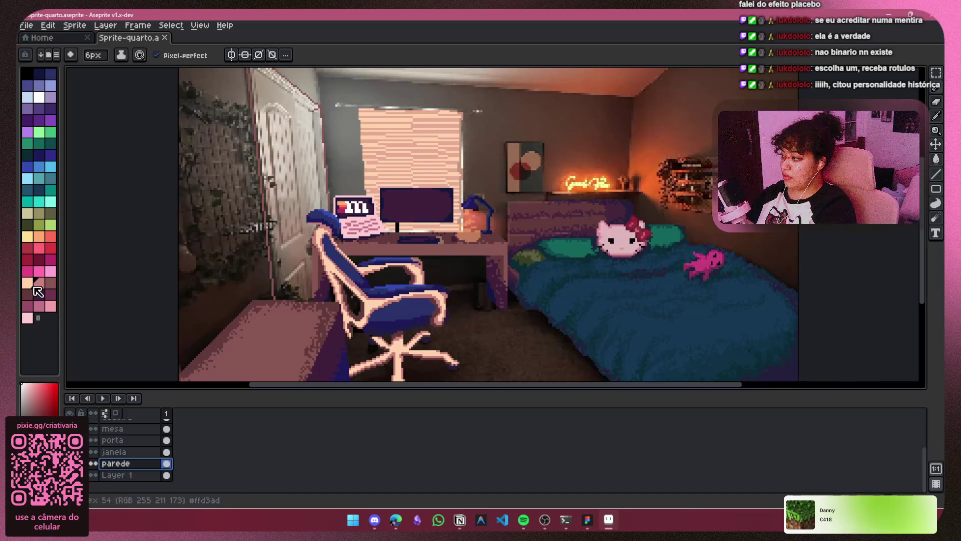
Pick white as the drawing colour and select the janela layer.
click(28, 283)
scroll(468, 166, up, 2)
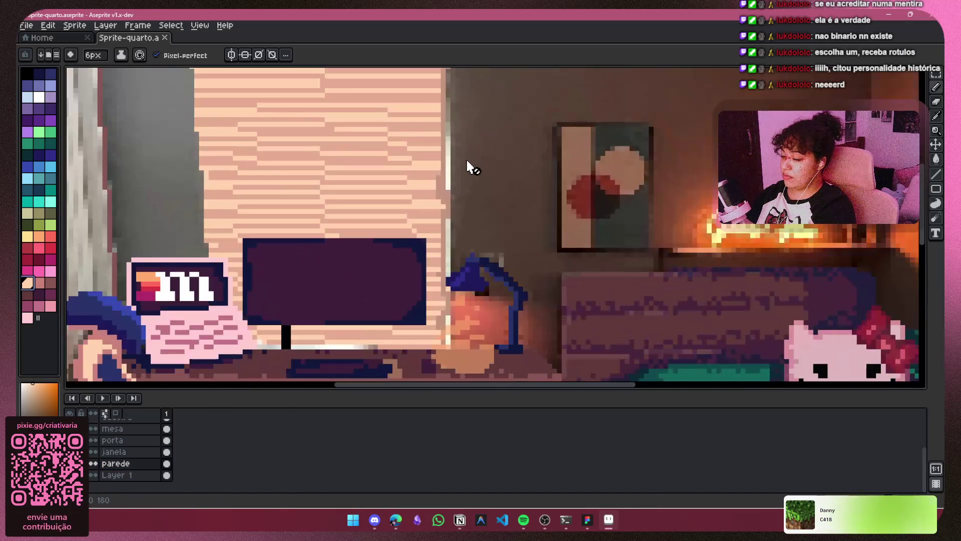
click(39, 97)
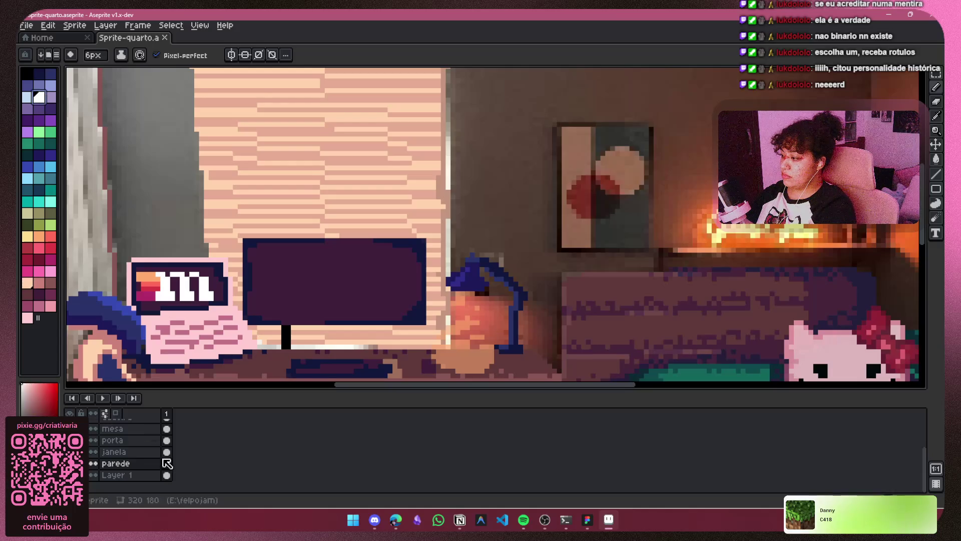
click(131, 452)
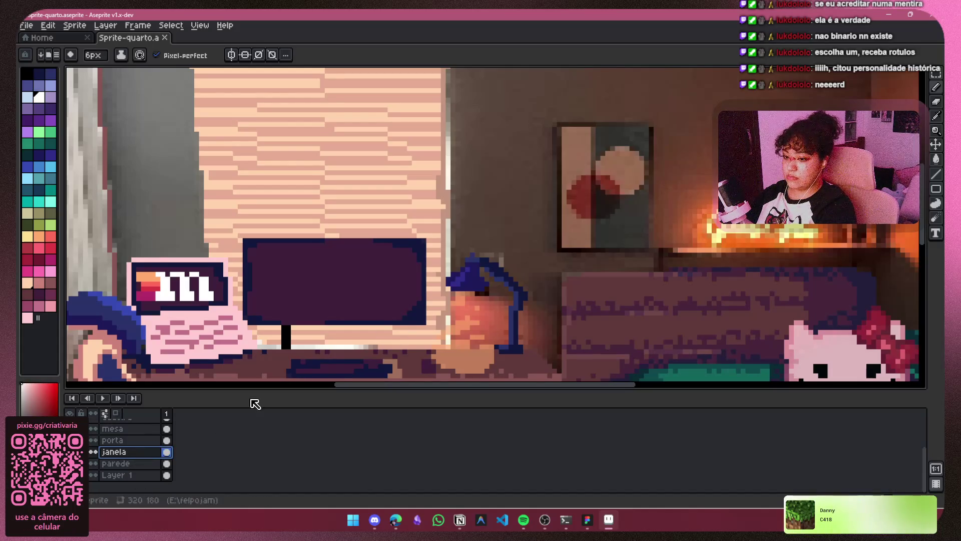
scroll(468, 165, up, 2)
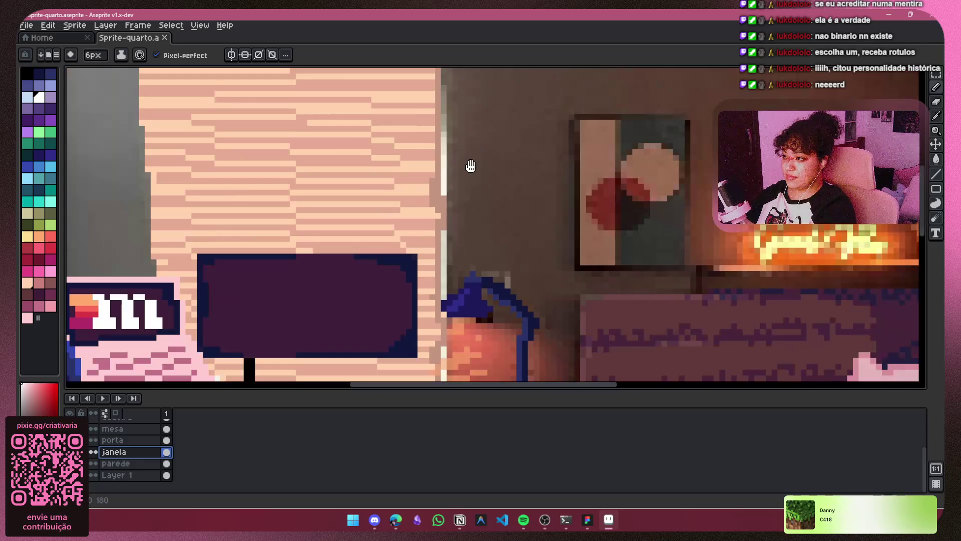
scroll(470, 166, up, 3)
scroll(426, 187, down, 2)
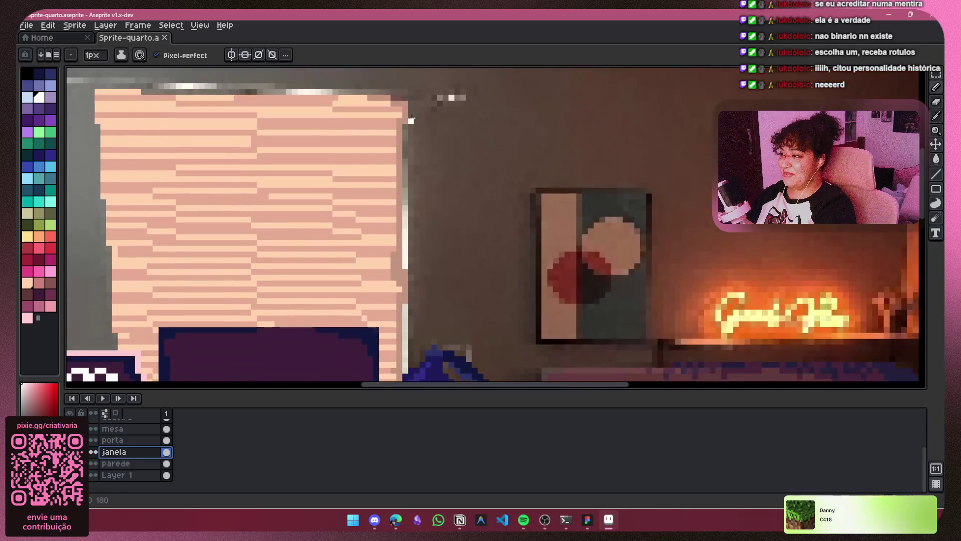
Try a white line down the window edge, undo it, and add Layer 2 above janela.
drag(405, 125, 400, 202)
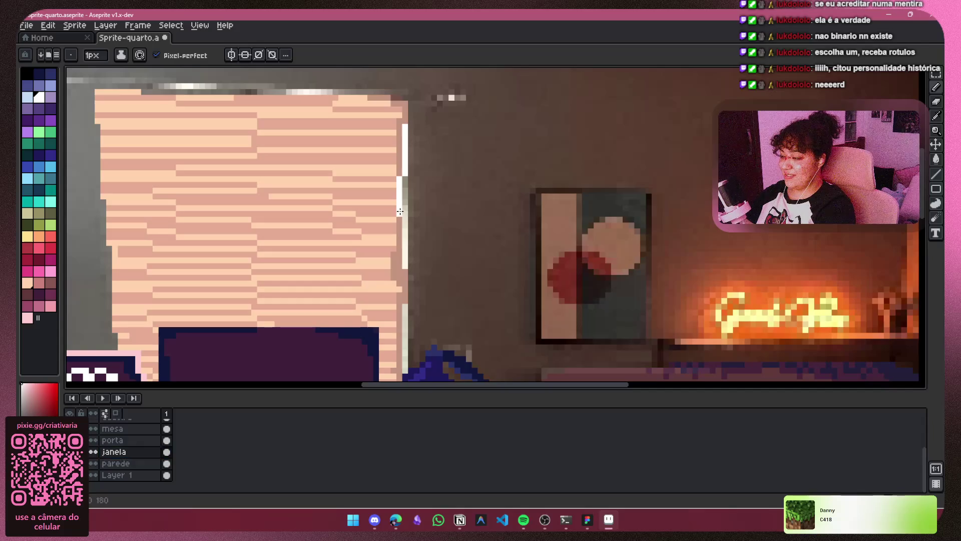
key(ctrl+z)
drag(405, 125, 408, 188)
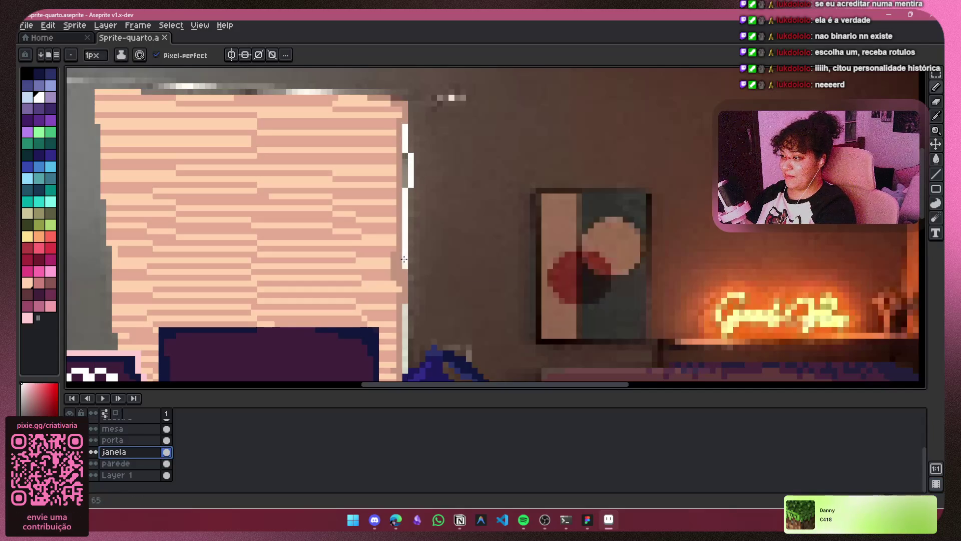
scroll(409, 188, down, 6)
drag(409, 152, 412, 279)
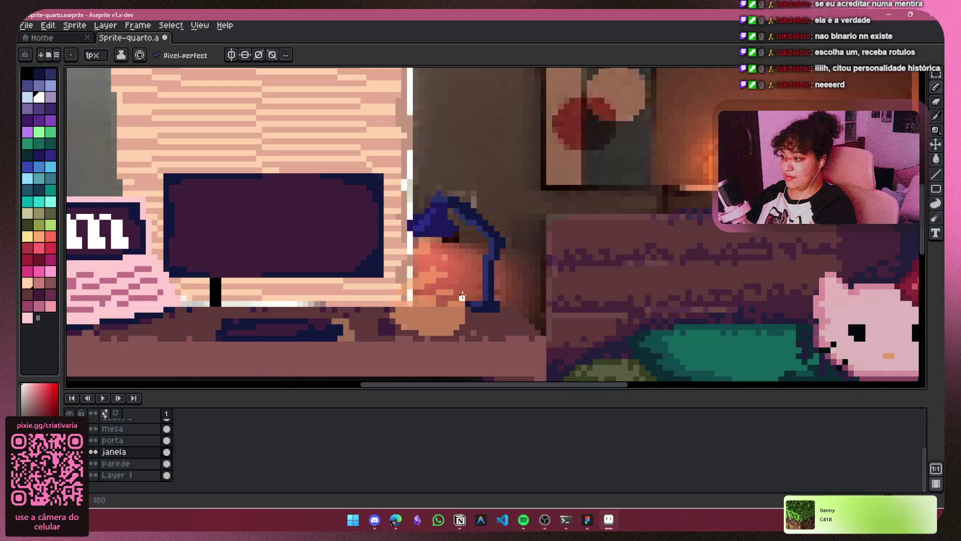
scroll(500, 197, down, 5)
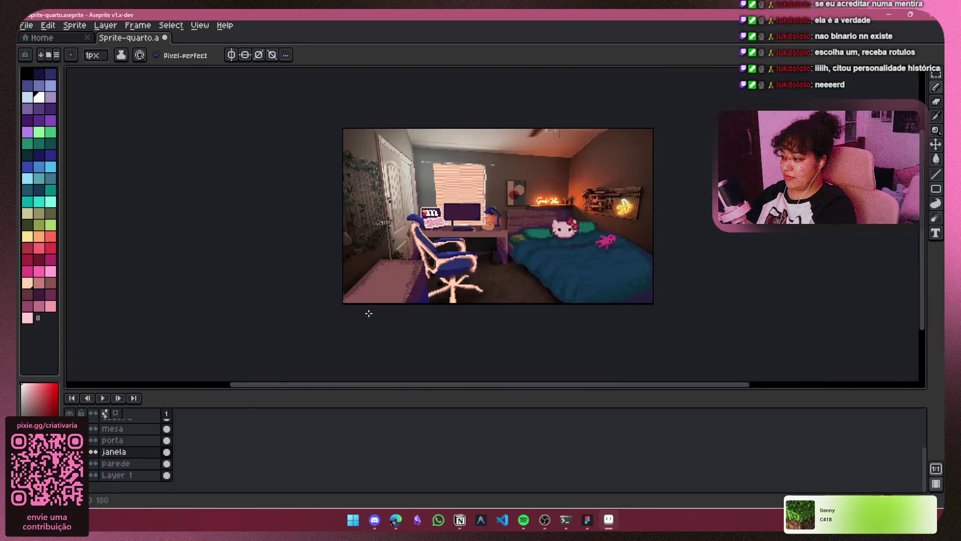
click(93, 475)
click(93, 475)
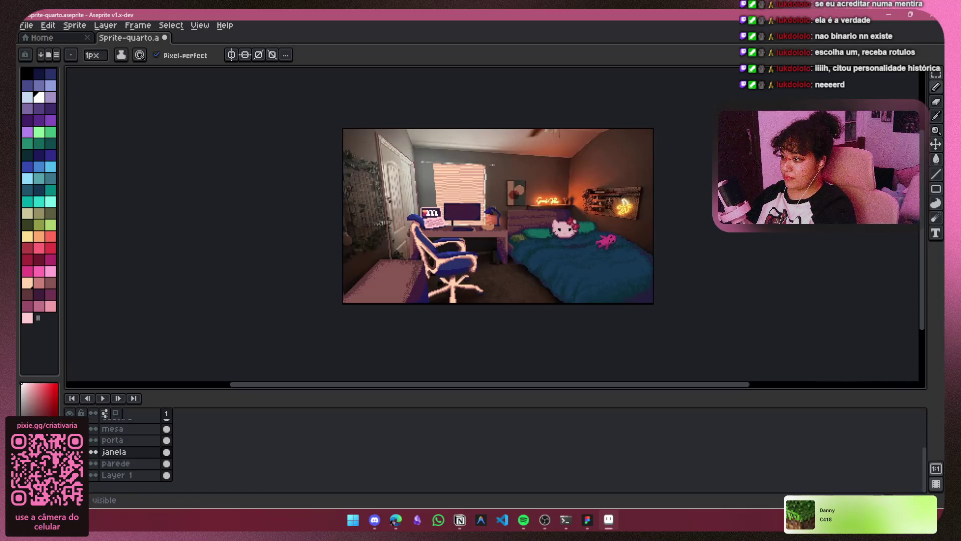
key(ctrl+z)
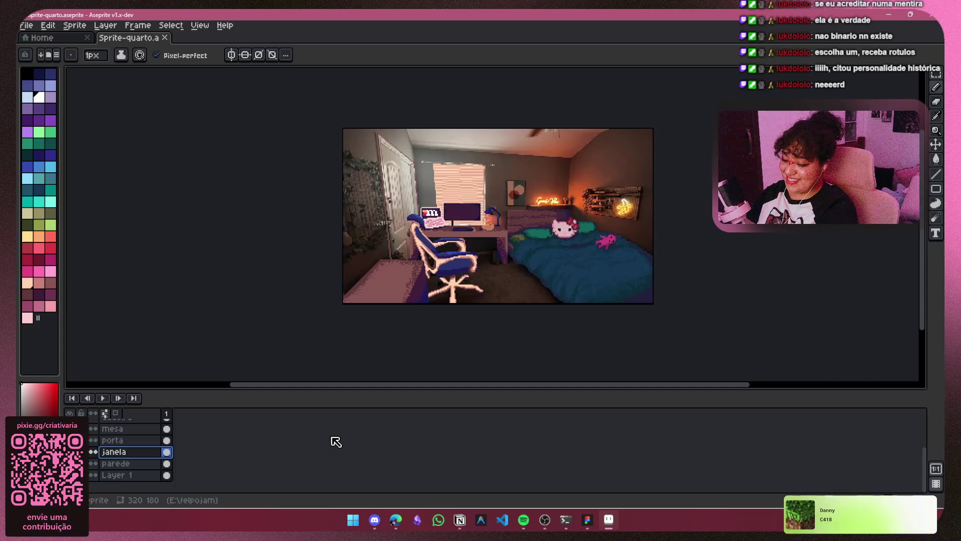
key(shift+n)
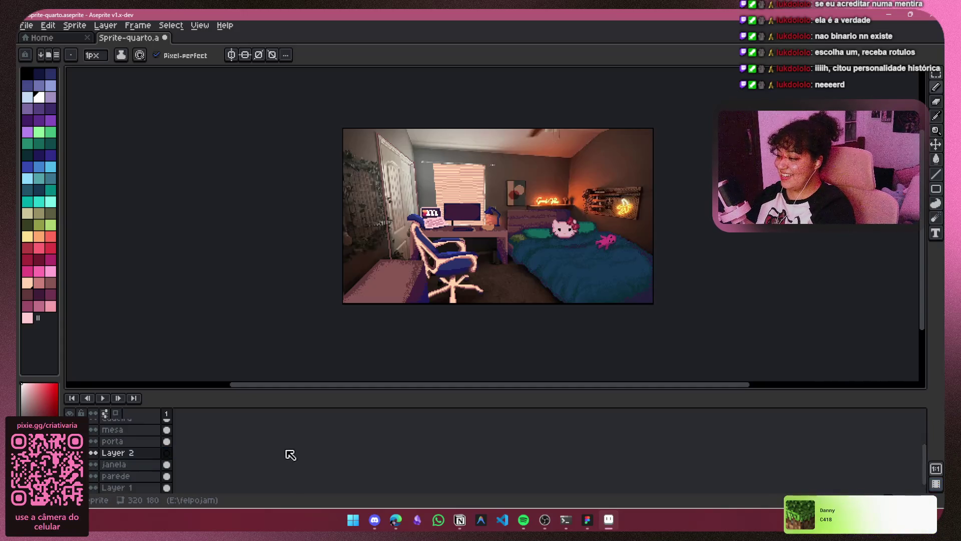
On Layer 2, draw a white line along the window's right edge.
scroll(286, 457, down, 1)
drag(131, 445, 132, 462)
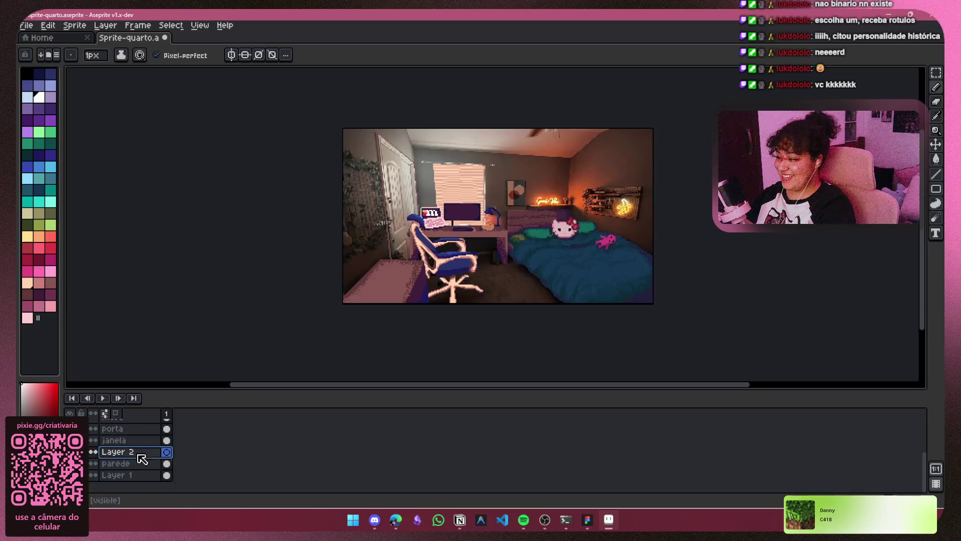
ctrl+scroll(504, 257, up, 5)
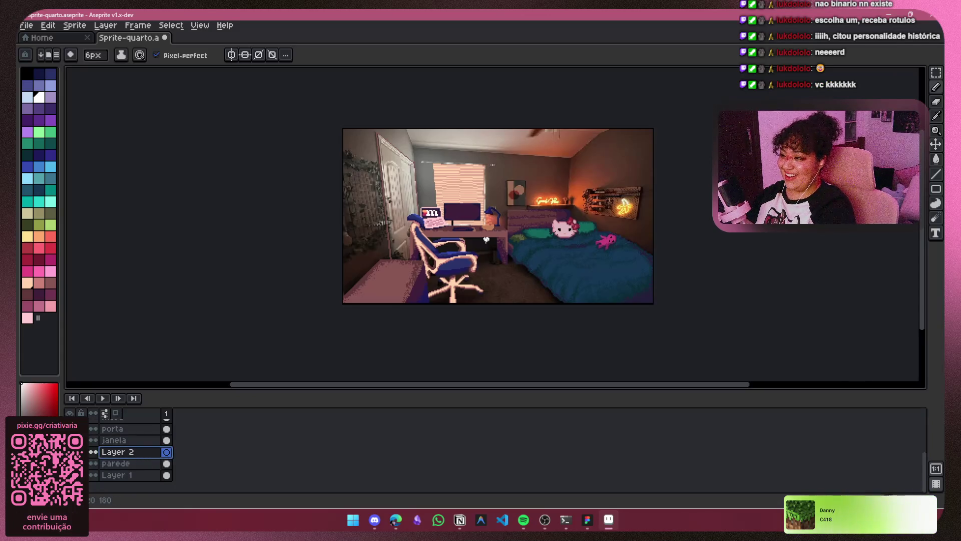
scroll(512, 205, up, 1)
scroll(512, 205, up, 3)
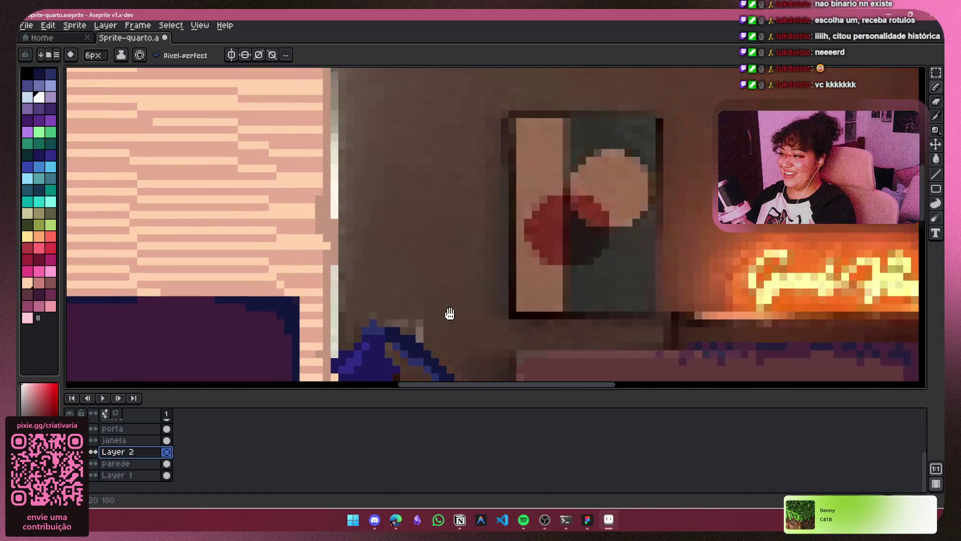
ctrl+scroll(451, 315, down, 5)
scroll(389, 191, down, 2)
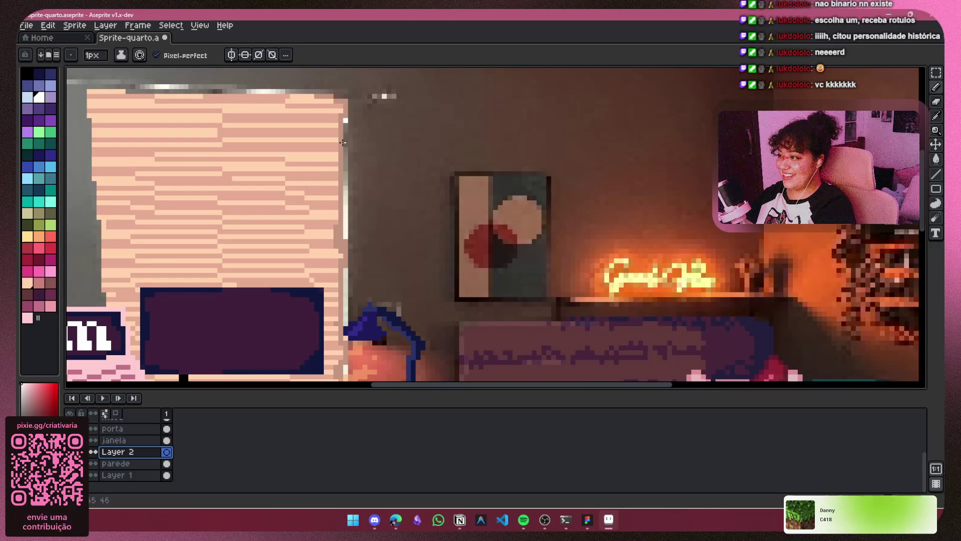
click(345, 171)
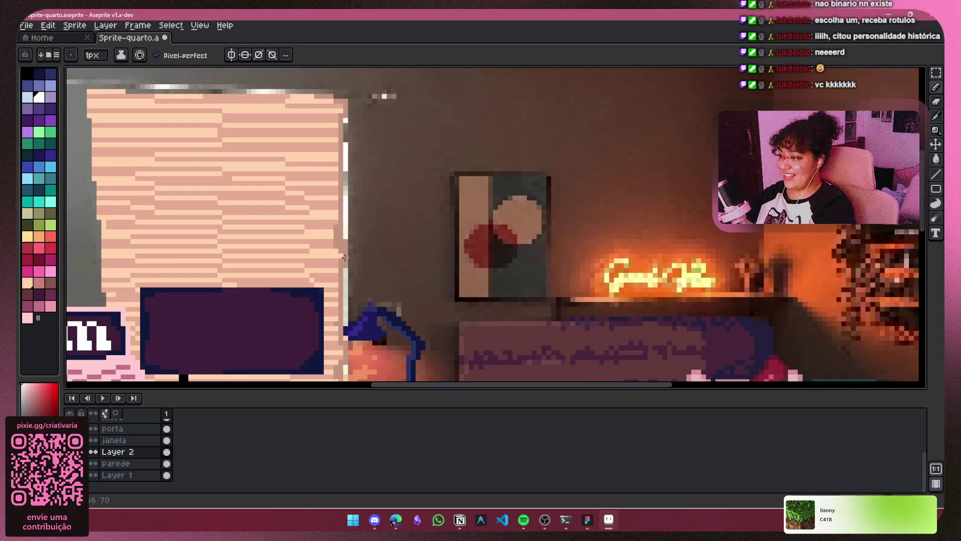
drag(345, 269, 346, 293)
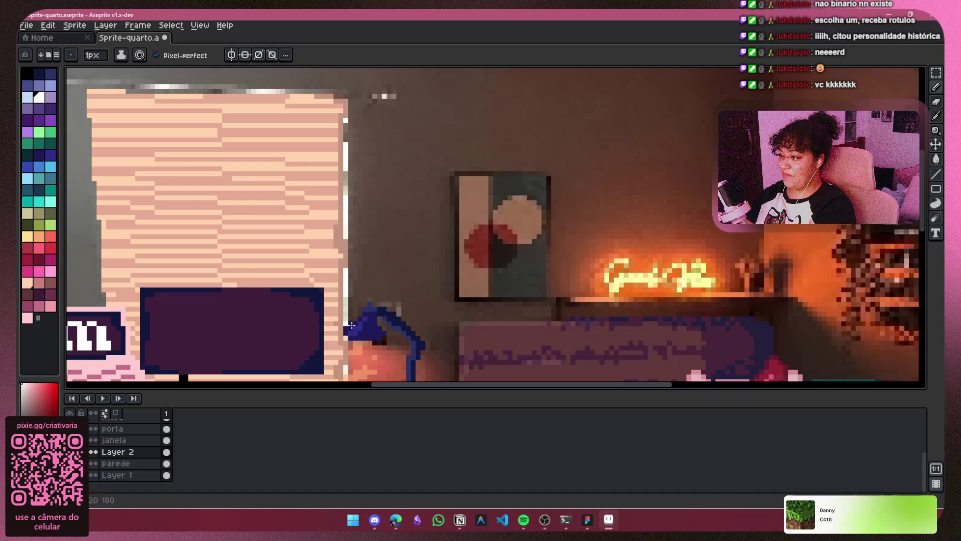
Try a 4px pencil, then return the brush to 1px.
scroll(352, 326, down, 3)
key(plus)
key(plus)
key(plus)
scroll(391, 270, up, 3)
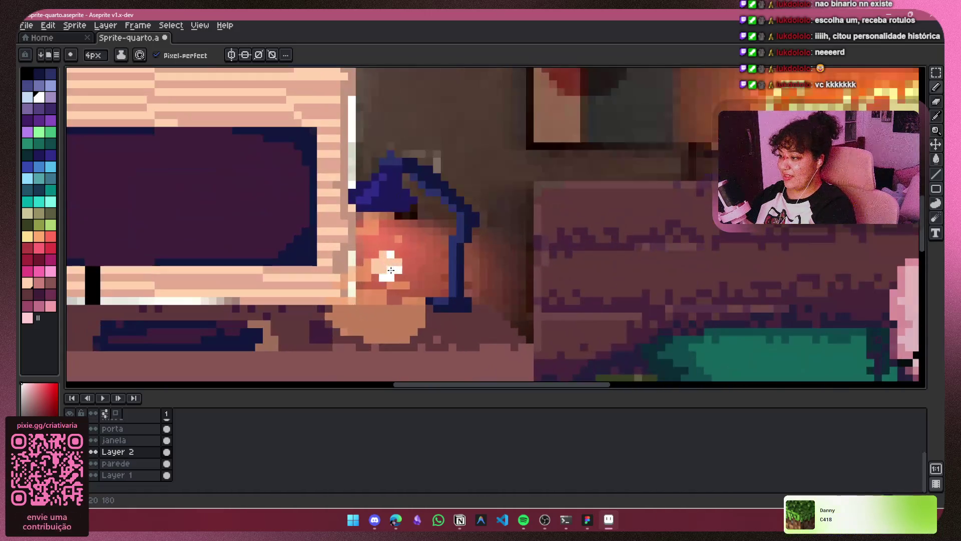
key(minus)
key(minus)
key(minus)
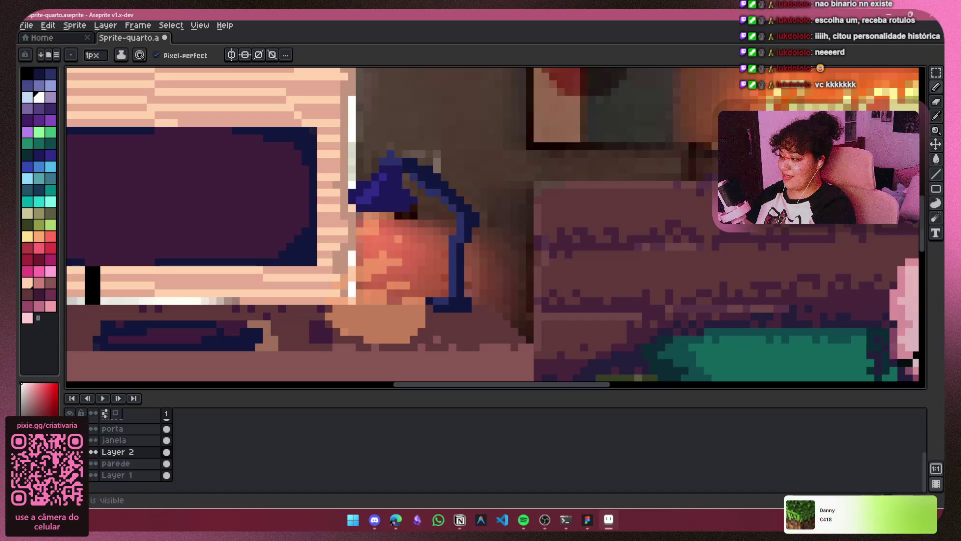
scroll(410, 210, down, 3)
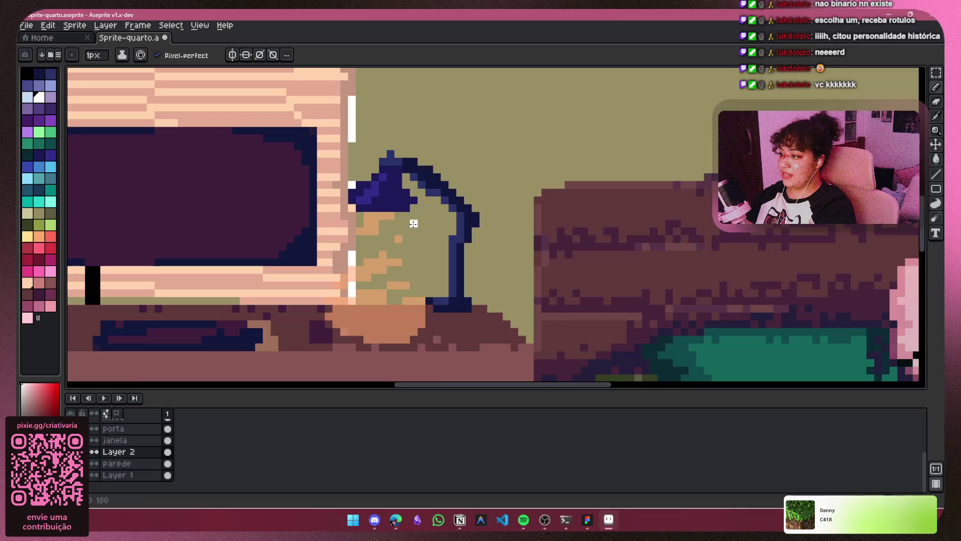
scroll(414, 221, down, 3)
scroll(416, 180, up, 3)
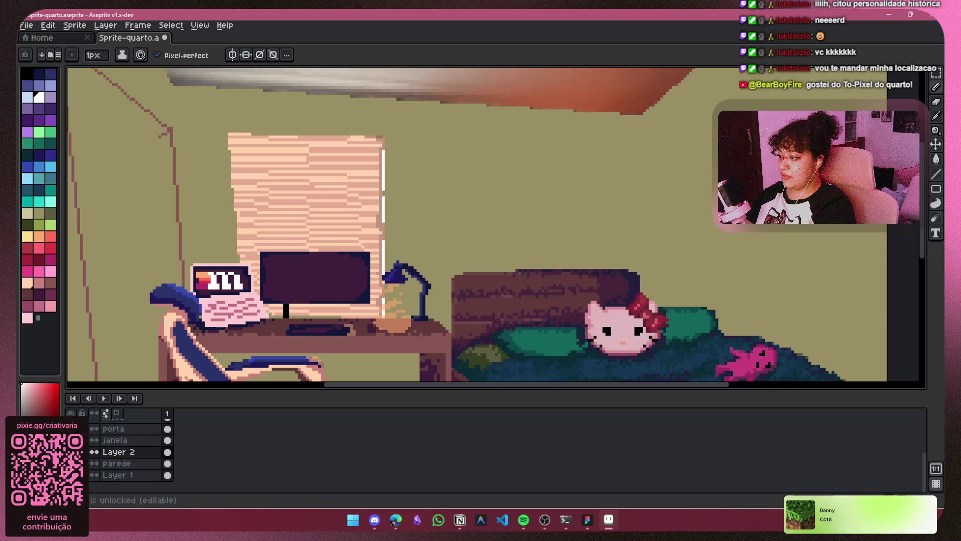
Lower Layer 2's opacity to 73% in its Layer Properties.
click(95, 451)
click(94, 452)
right_click(137, 451)
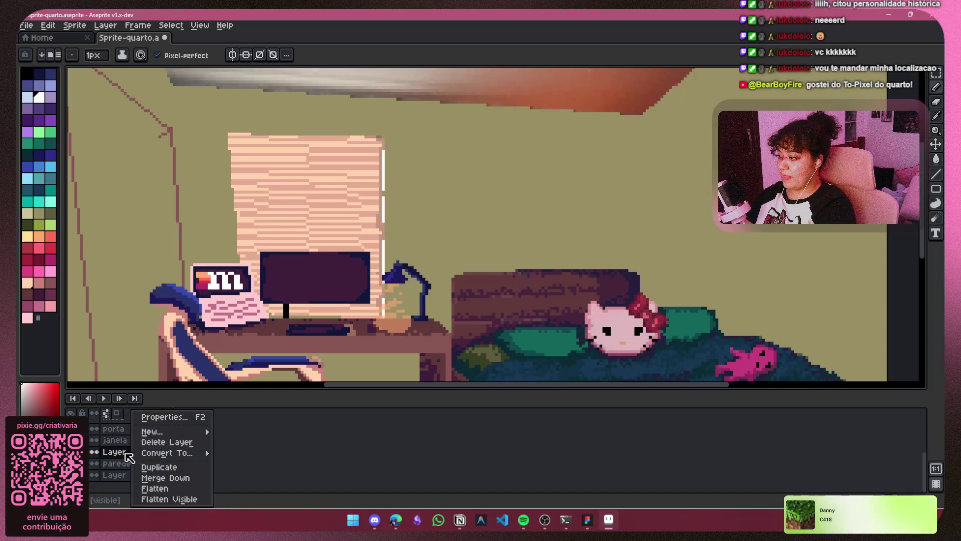
click(190, 417)
click(167, 287)
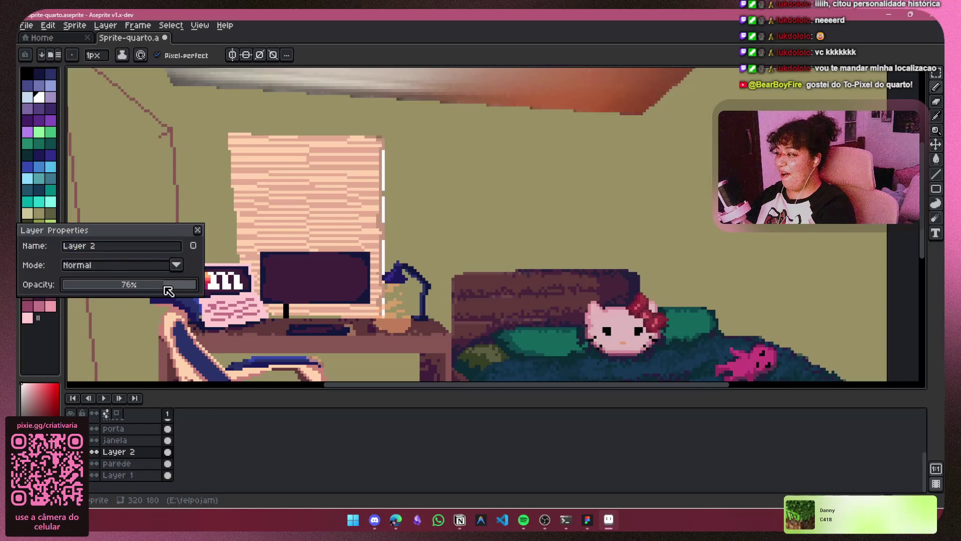
mouse_move(167, 286)
mouse_down()
mouse_move(146, 285)
mouse_move(163, 287)
mouse_move(197, 219)
mouse_move(137, 298)
mouse_move(154, 287)
mouse_move(146, 290)
mouse_up()
click(197, 229)
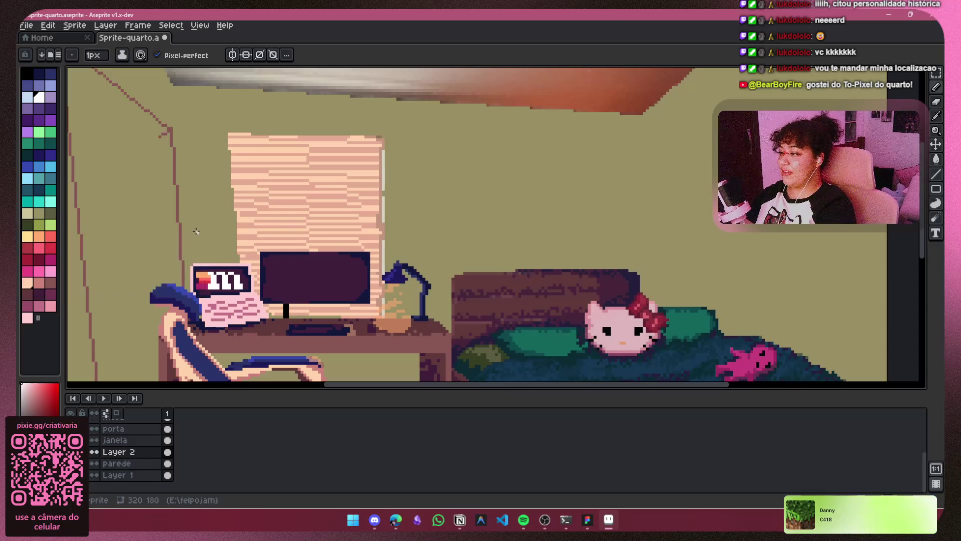
Frame the top of the room, hide the wall layer and undo the last stroke.
scroll(413, 233, down, 3)
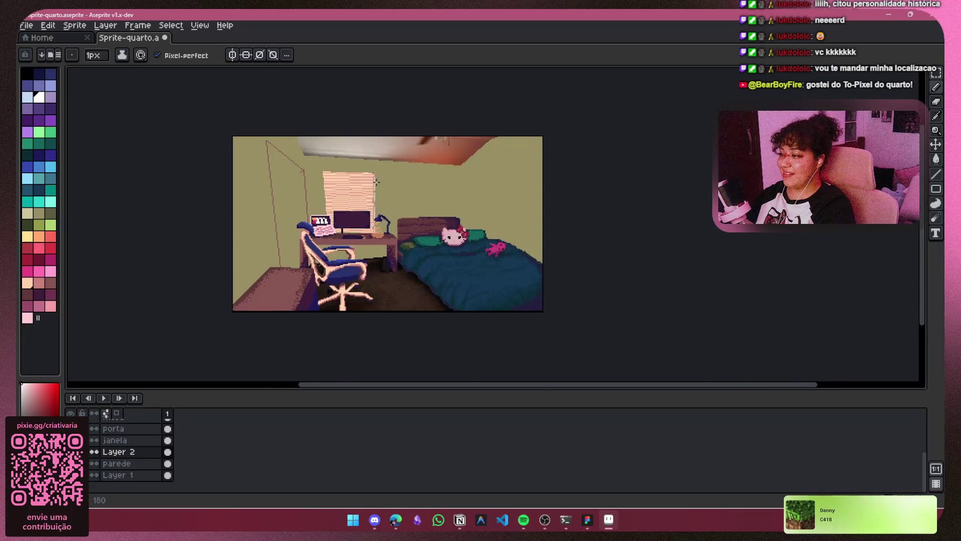
scroll(374, 186, up, 3)
drag(375, 185, 400, 230)
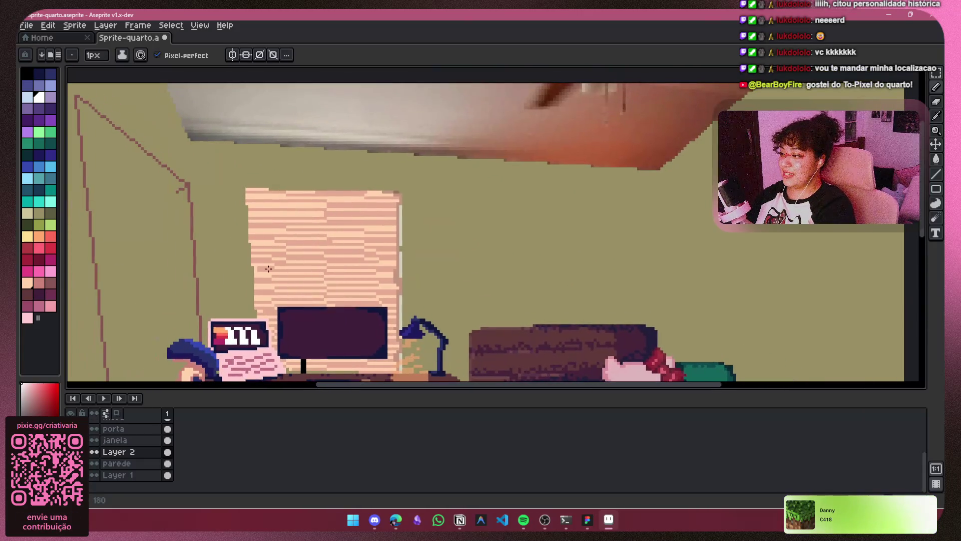
click(93, 463)
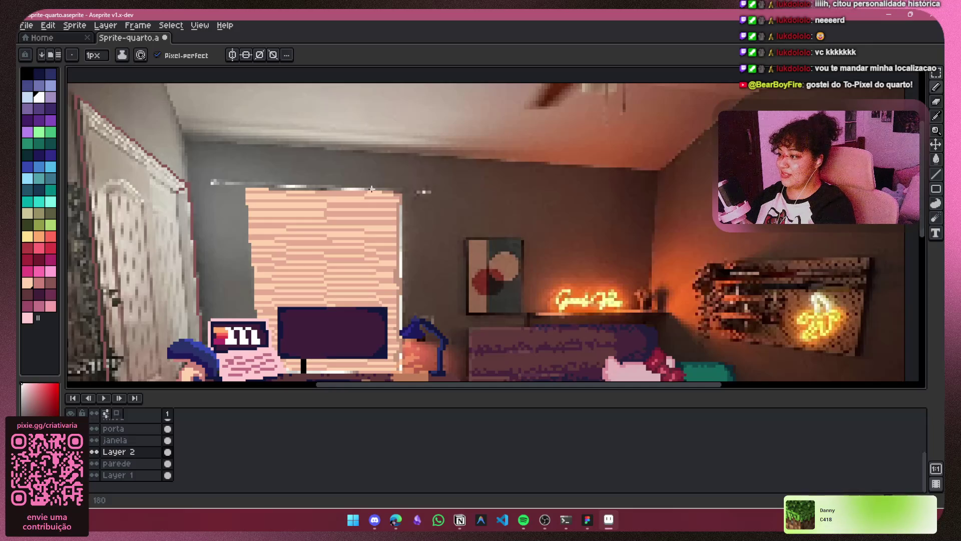
key(ctrl+z)
Paint a light line along the desk edge on Layer 2.
scroll(428, 219, down, 4)
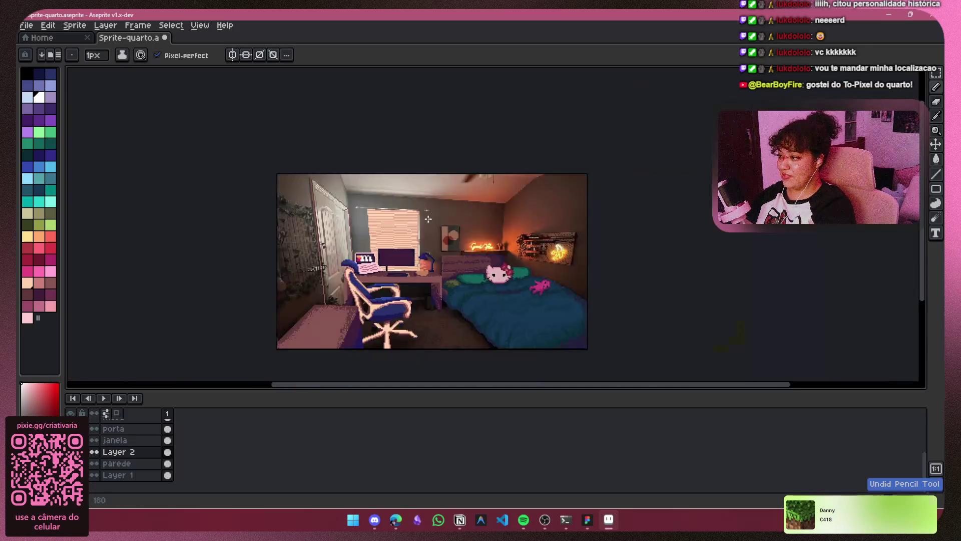
scroll(428, 219, down, 1)
scroll(287, 241, up, 3)
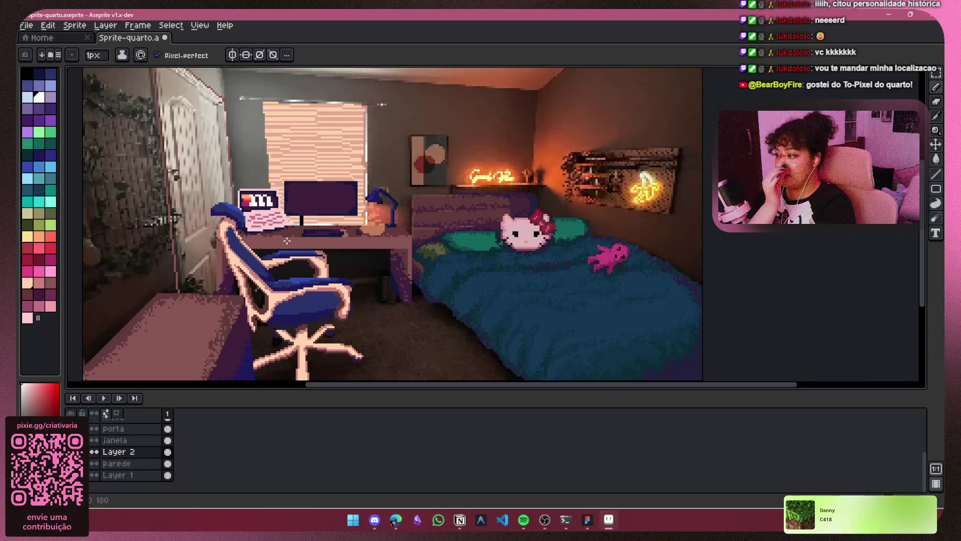
click(131, 463)
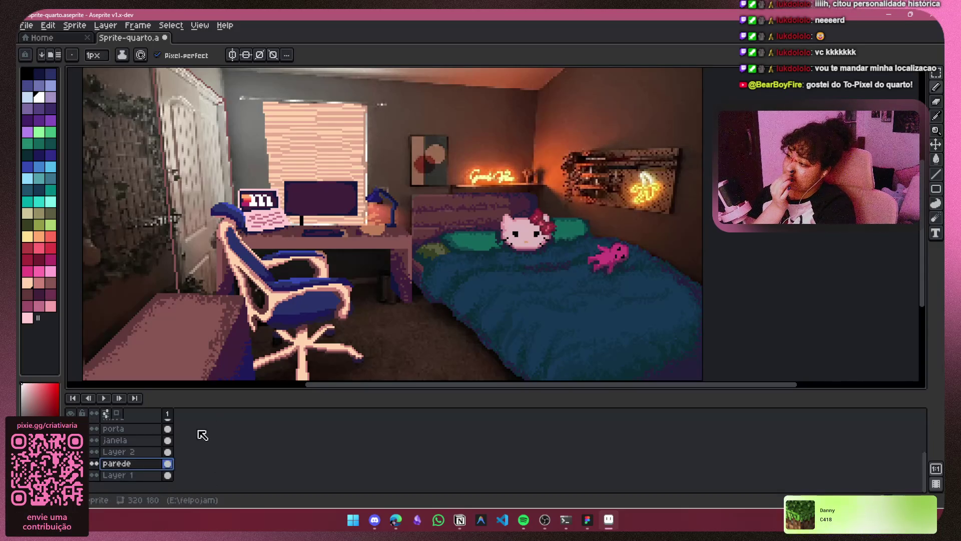
click(125, 452)
scroll(298, 207, up, 1)
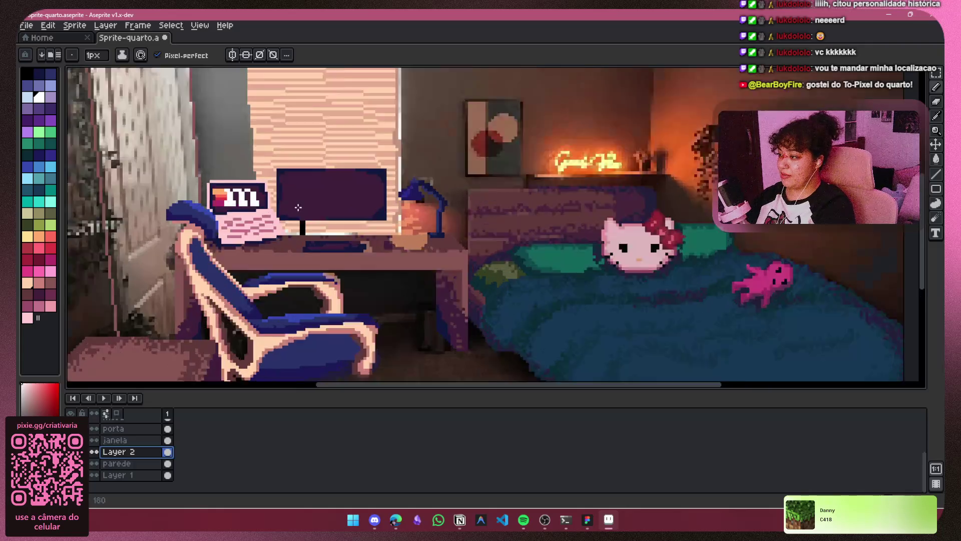
scroll(298, 207, up, 2)
drag(410, 255, 265, 253)
Toggle the photo reference on and off to compare, ending with it visible.
scroll(404, 243, down, 2)
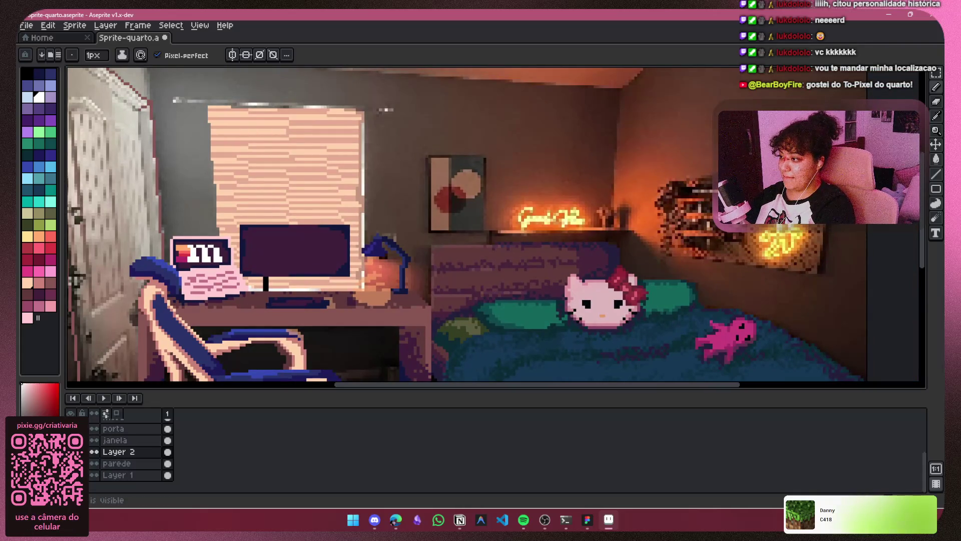
click(93, 475)
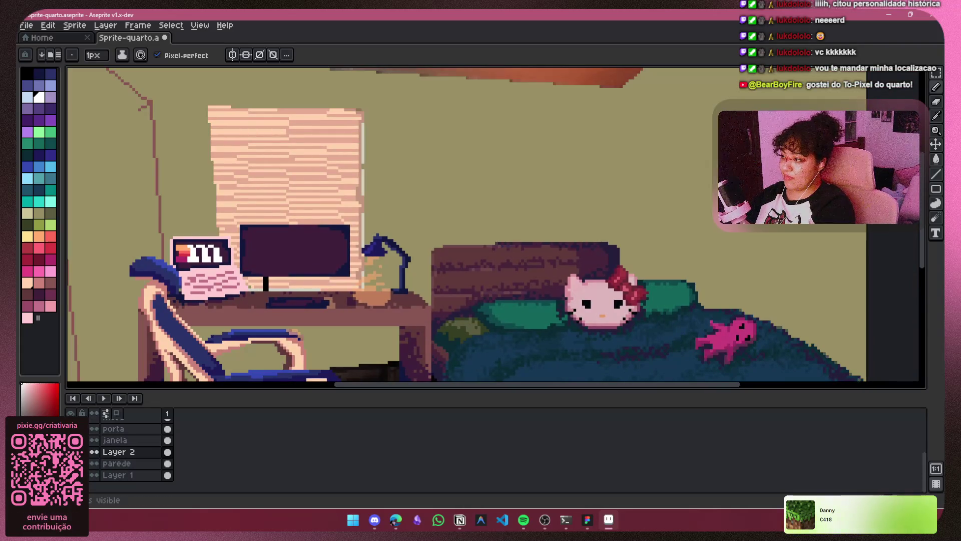
click(92, 474)
click(93, 474)
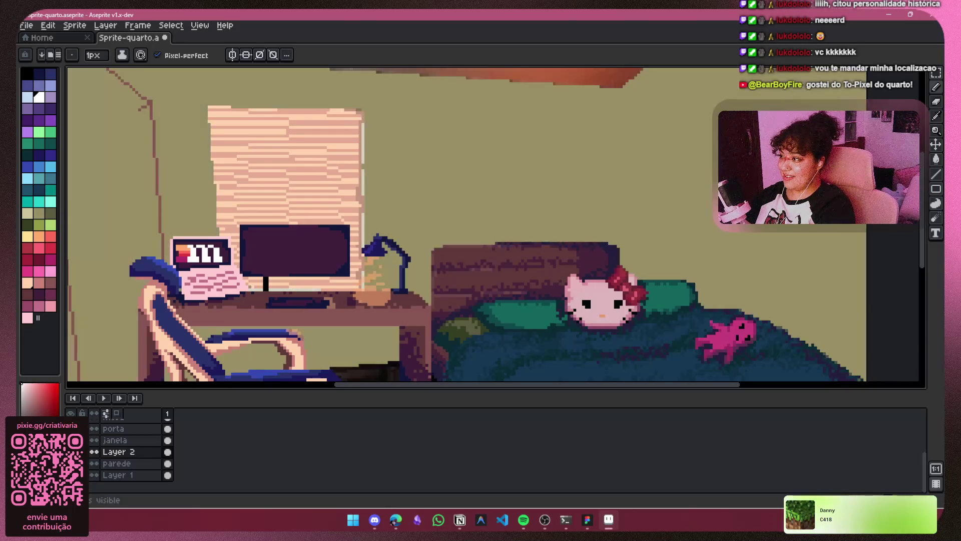
click(93, 474)
click(93, 474)
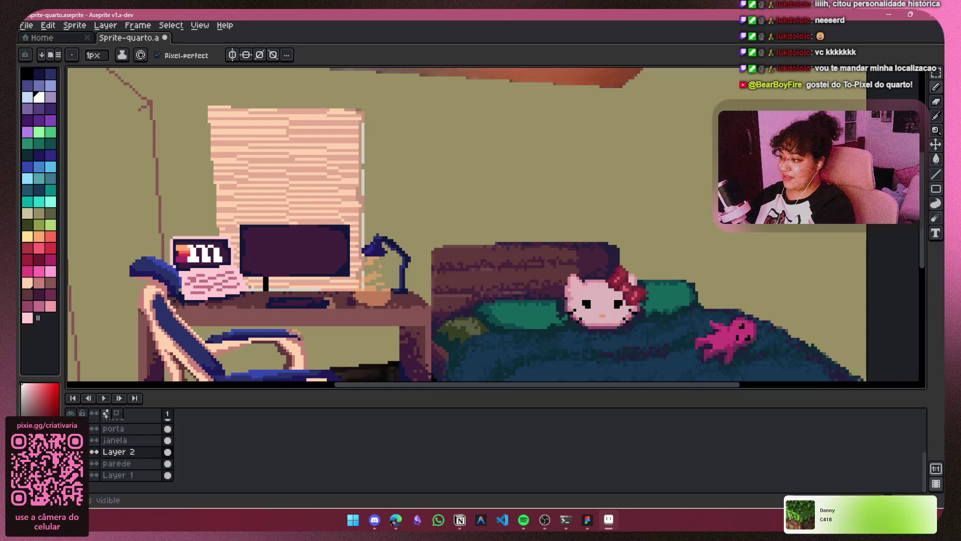
click(92, 474)
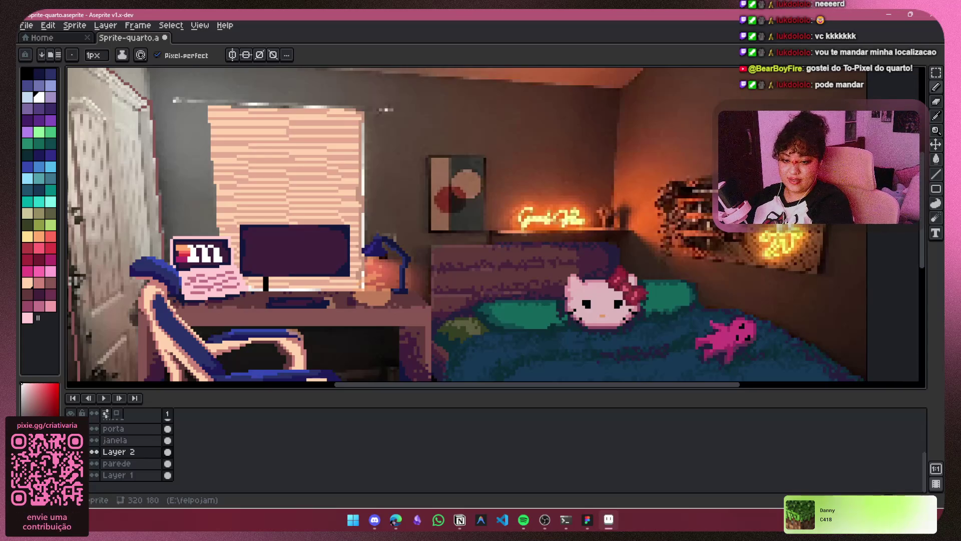
Switch briefly over to WhatsApp with Alt+Tab.
key(alt+Tab)
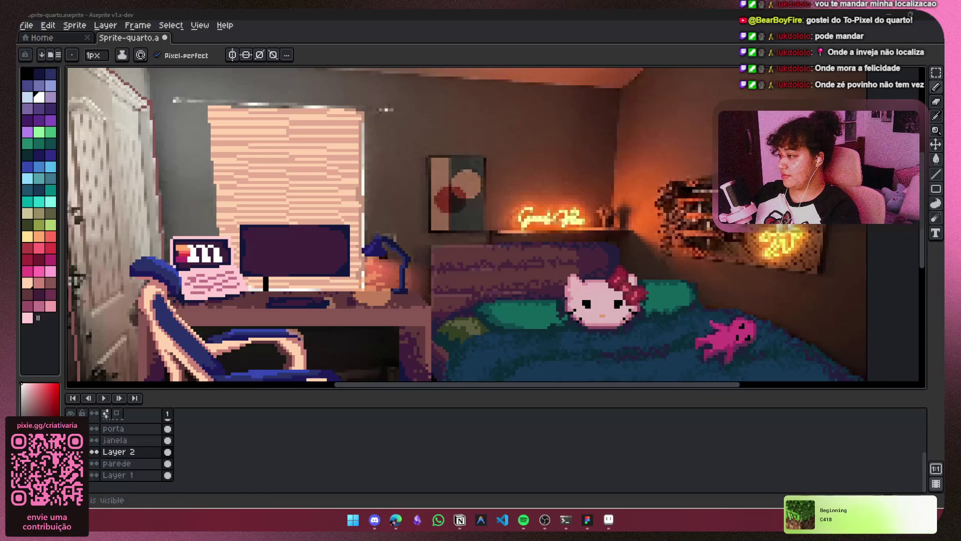
Flatten janela and Layer 2 into one layer and rename it Janela.
click(100, 446)
click(118, 440)
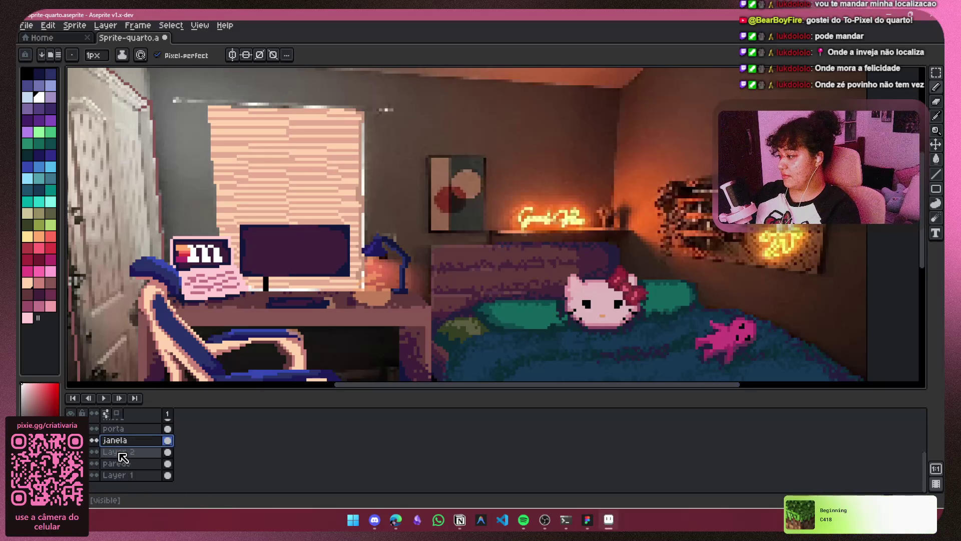
shift+click(121, 452)
right_click(121, 452)
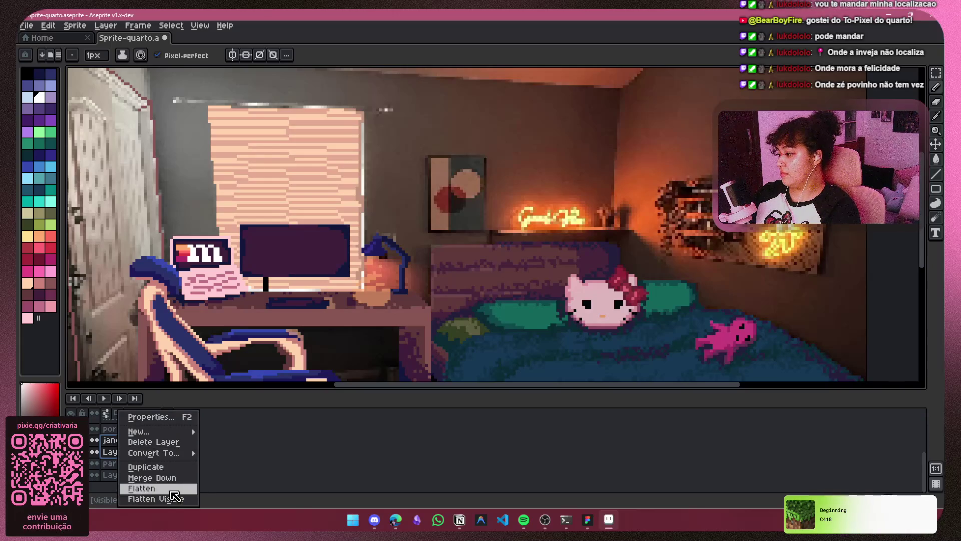
click(170, 489)
double_click(132, 452)
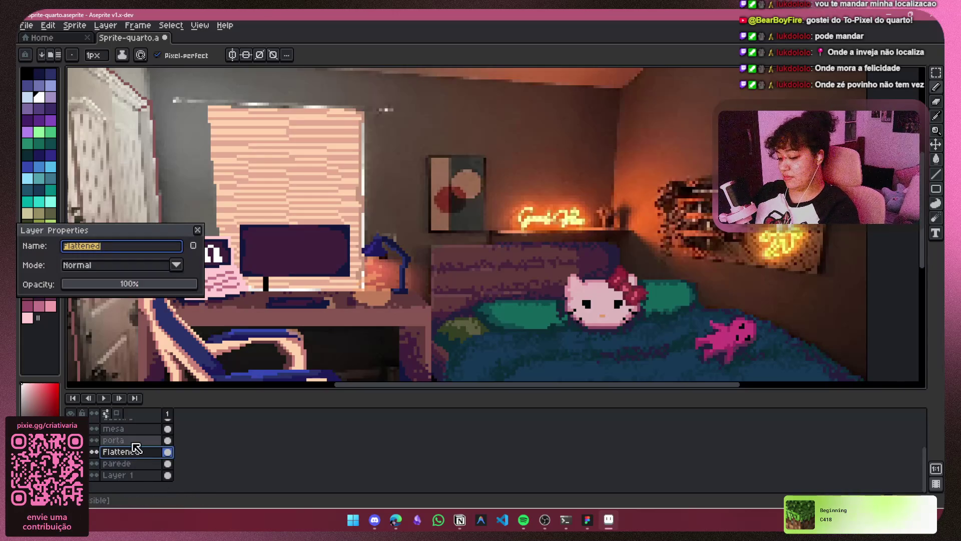
key(BackSpace)
text(Janela)
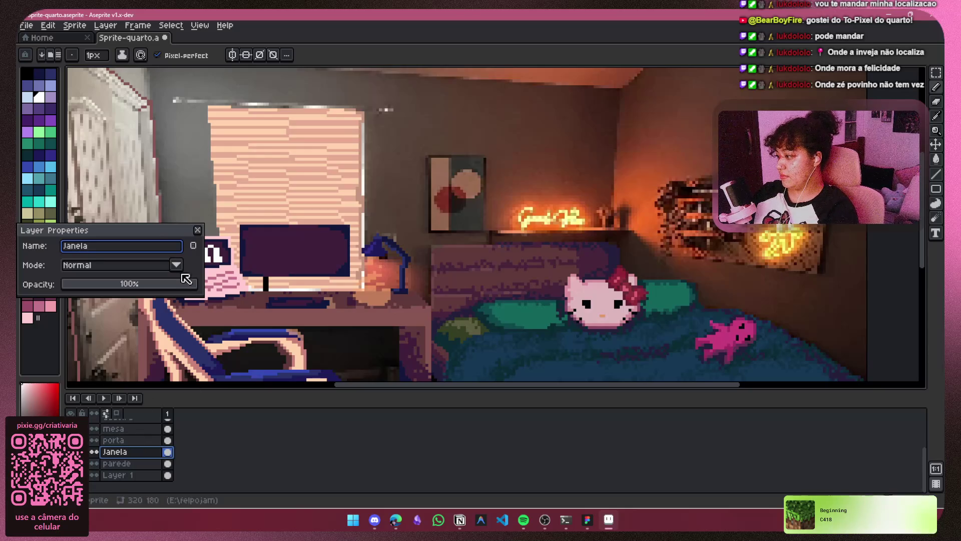
click(197, 230)
Frame the whole room and toggle parede and Janela visibility, leaving Janela hidden.
scroll(334, 258, down, 1)
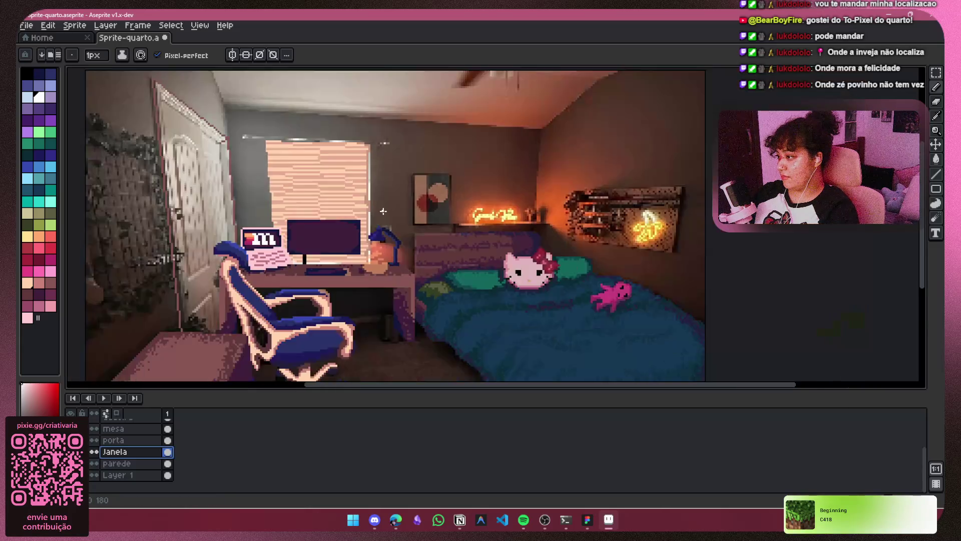
drag(376, 206, 377, 240)
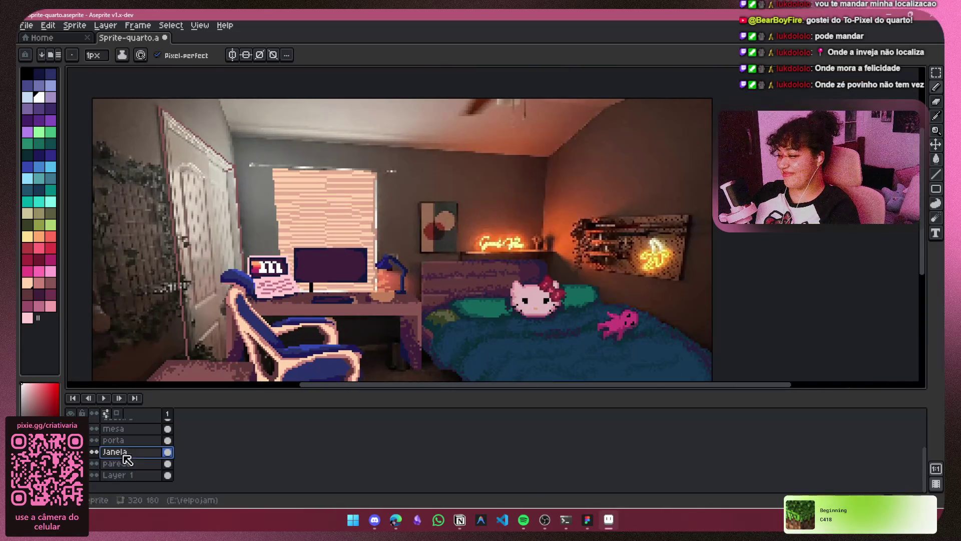
click(93, 463)
click(94, 464)
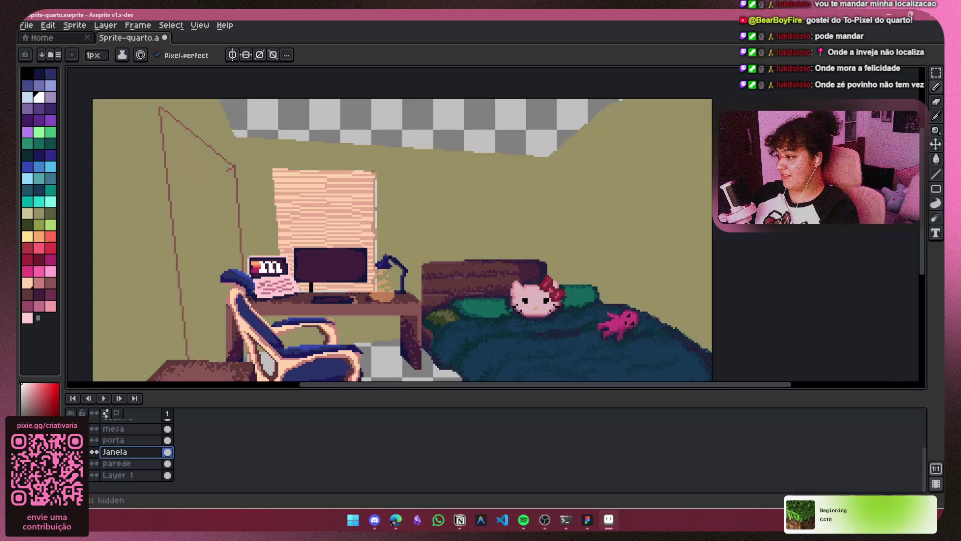
click(94, 463)
click(94, 452)
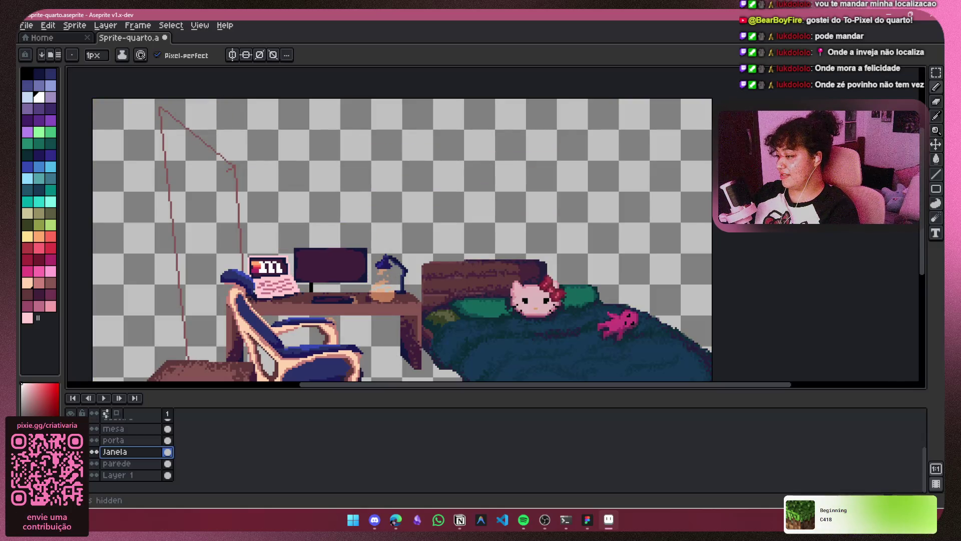
click(94, 463)
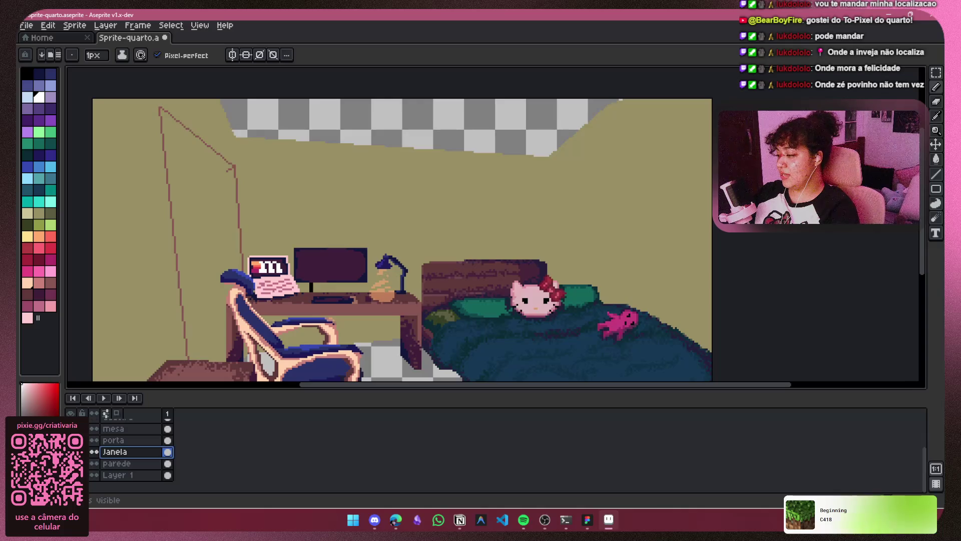
click(94, 452)
click(93, 452)
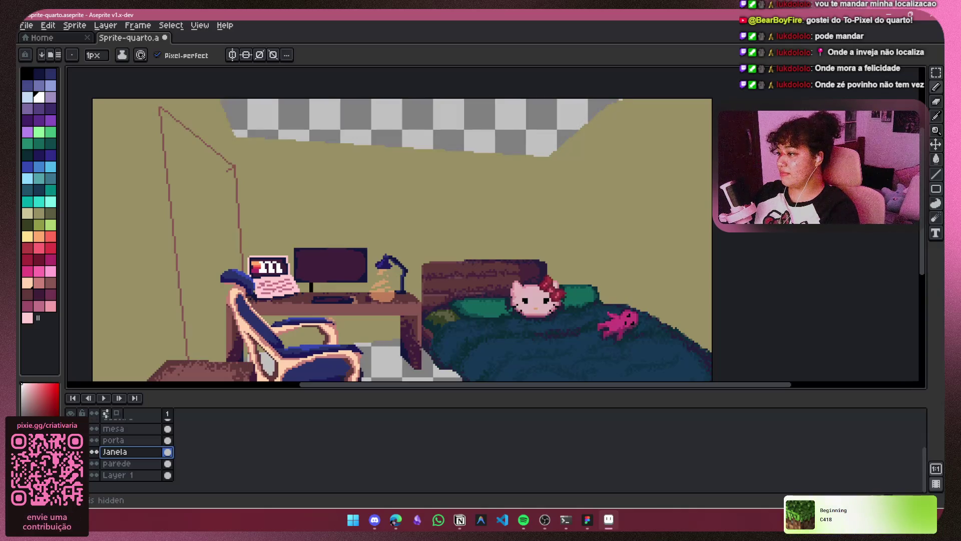
click(93, 452)
click(94, 452)
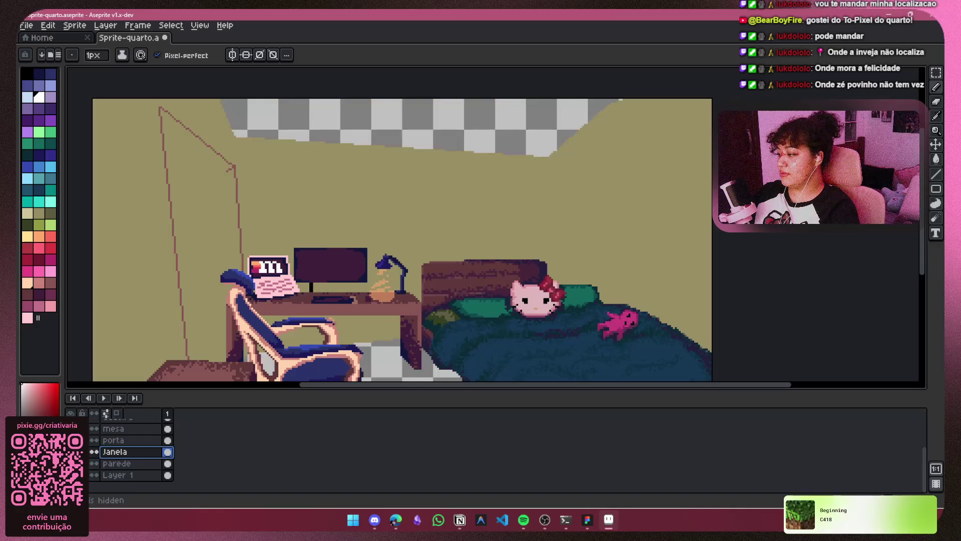
click(93, 464)
click(94, 463)
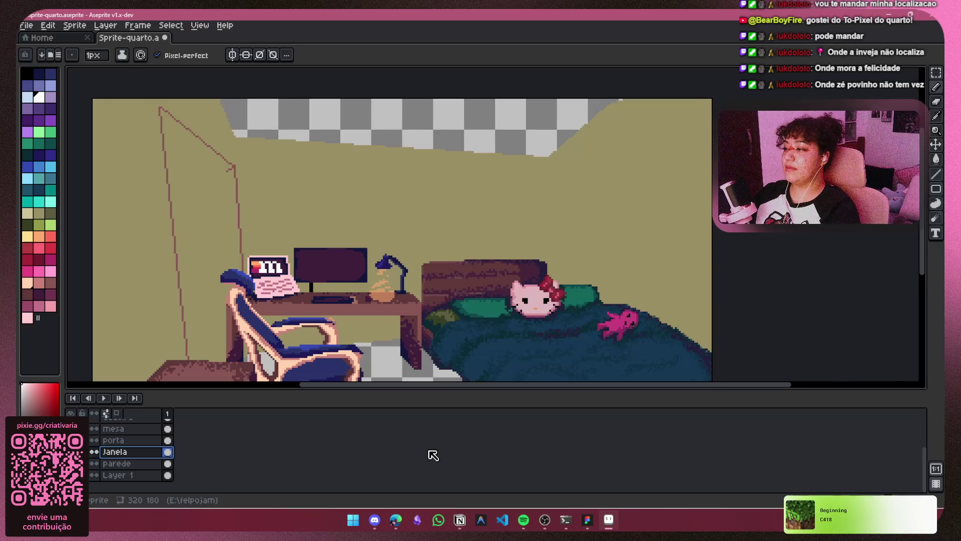
click(117, 463)
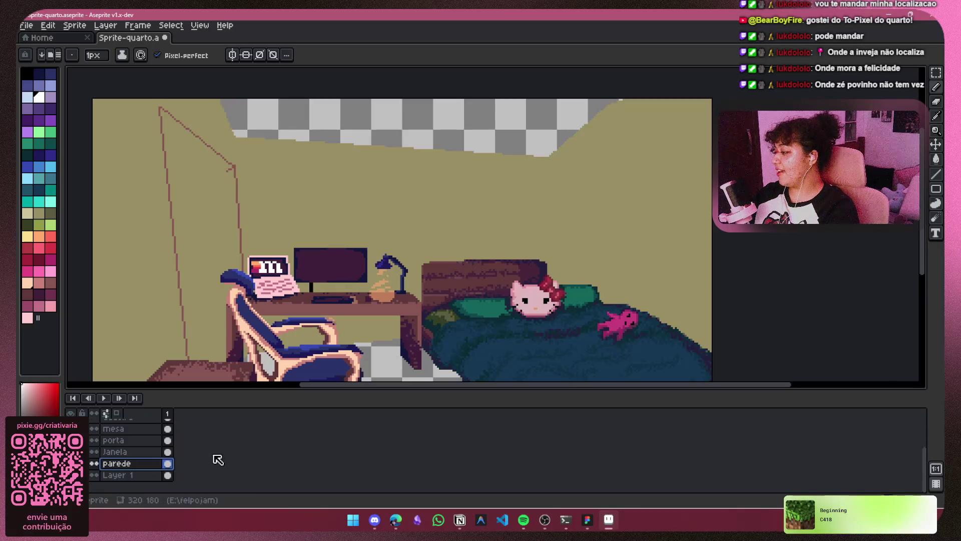
key(shift+n)
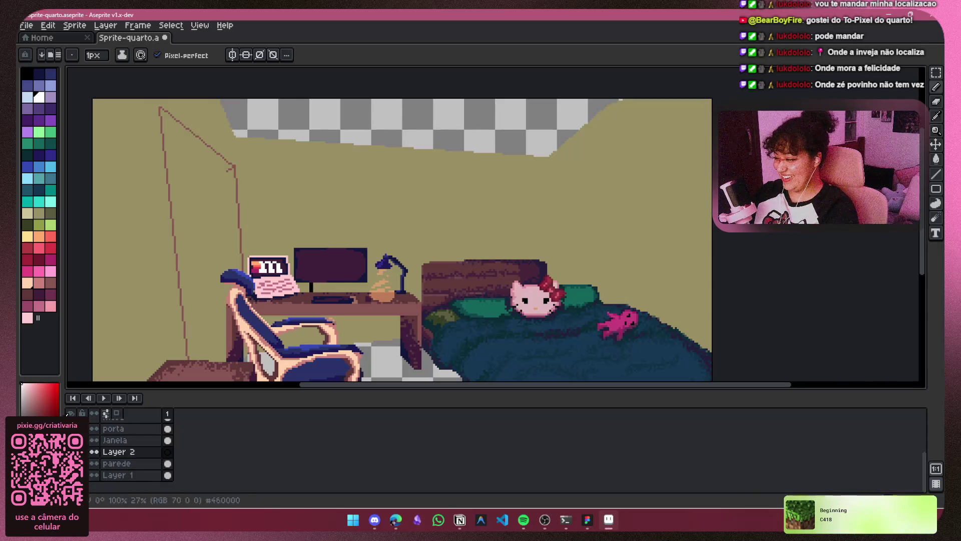
Paste the window blinds back, refill the wall olive, and keep olive as the drawing colour.
key(ctrl+v)
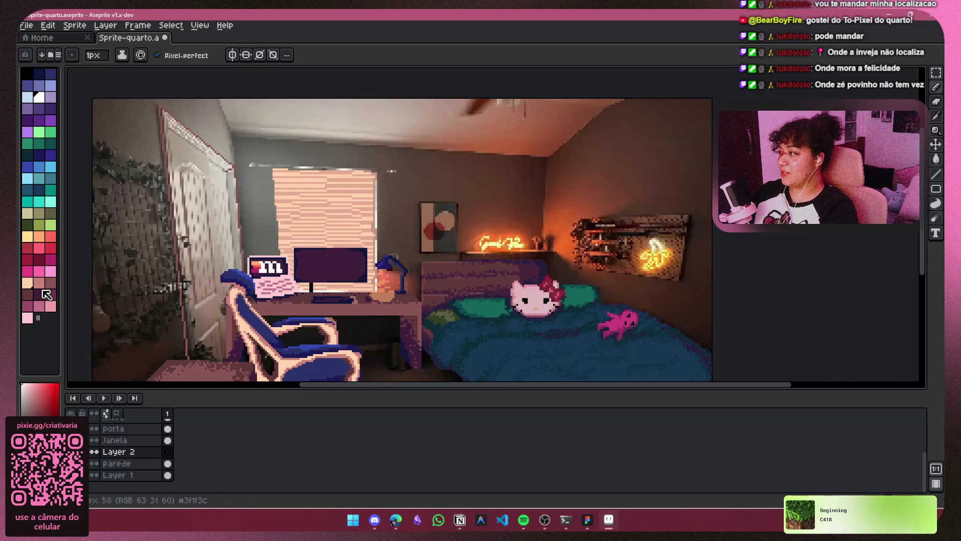
click(52, 214)
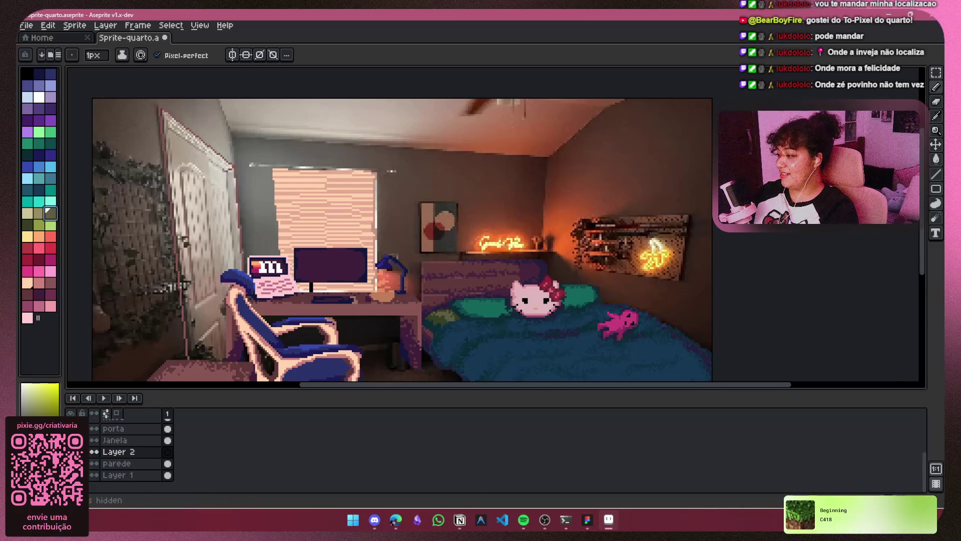
click(423, 235)
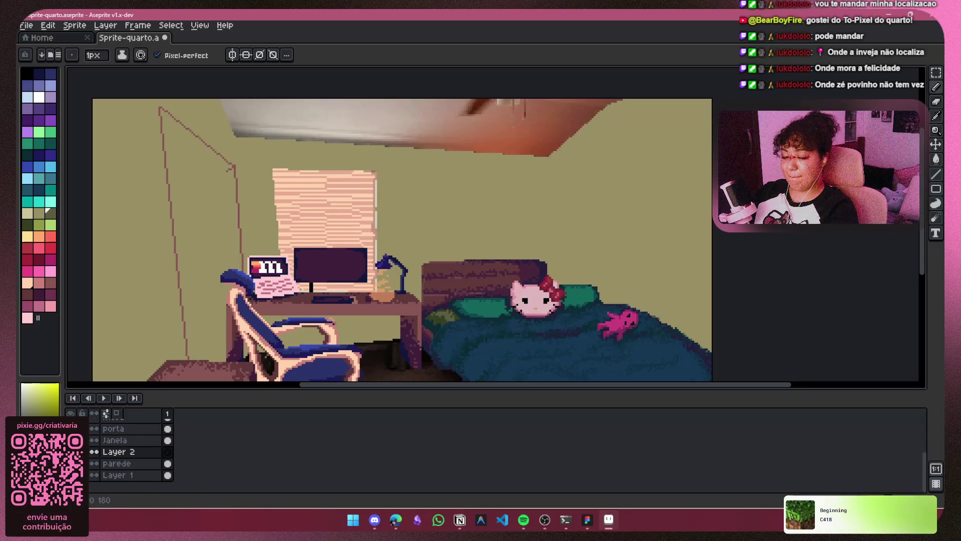
click(39, 213)
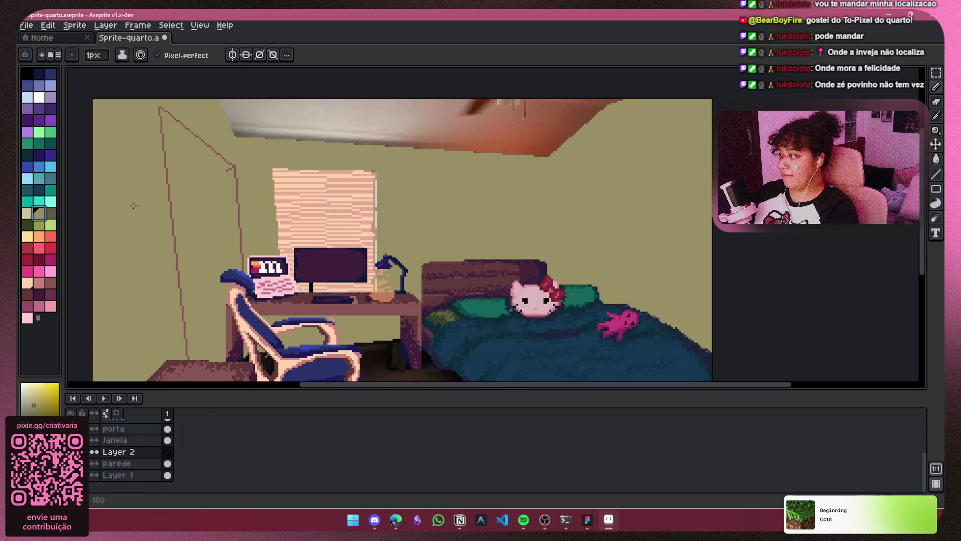
Pick a yellow-green swatch, undo a test stroke on the wall, and switch to the size-3 spray.
click(53, 214)
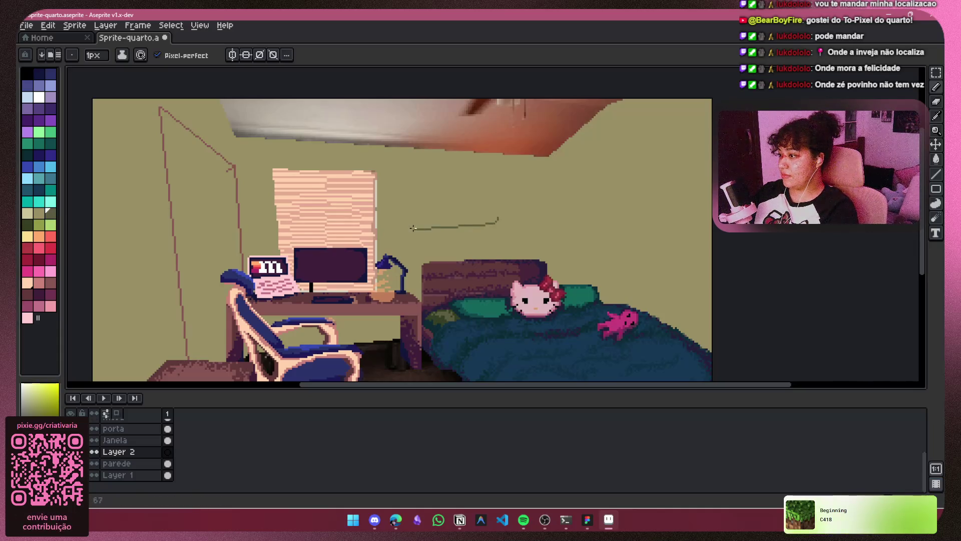
drag(413, 233, 497, 221)
key(ctrl)
key(ctrl+z)
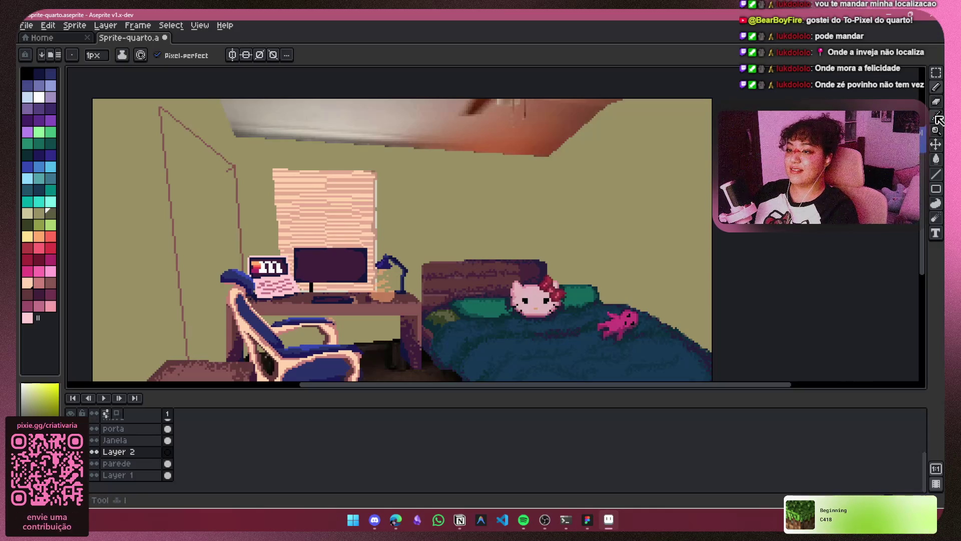
drag(937, 87, 925, 91)
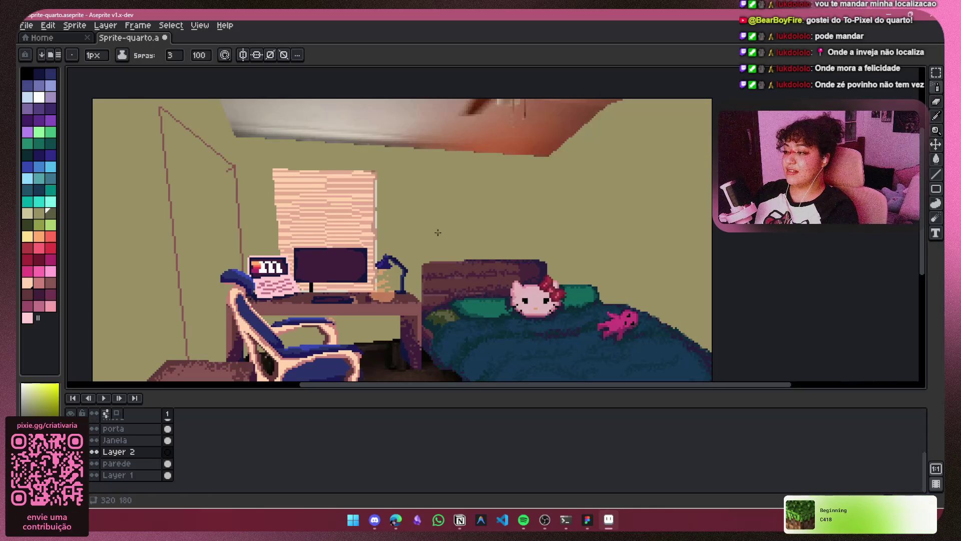
Lower the spray speed from 100 to 22, discarding the first sprayed plant and a faint test patch.
mouse_move(438, 232)
mouse_down()
mouse_move(417, 290)
mouse_move(430, 251)
mouse_move(446, 240)
mouse_up()
key(v)
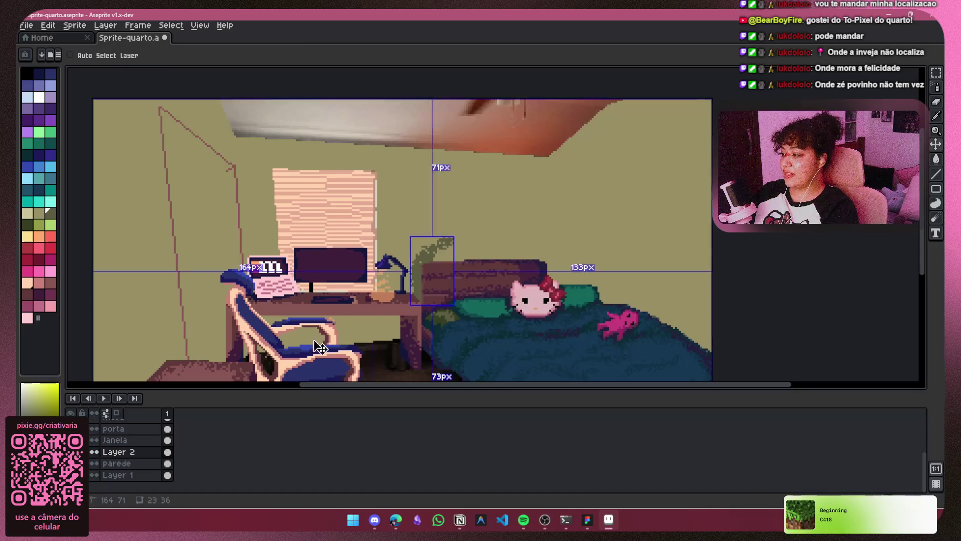
key(ctrl+z)
click(184, 57)
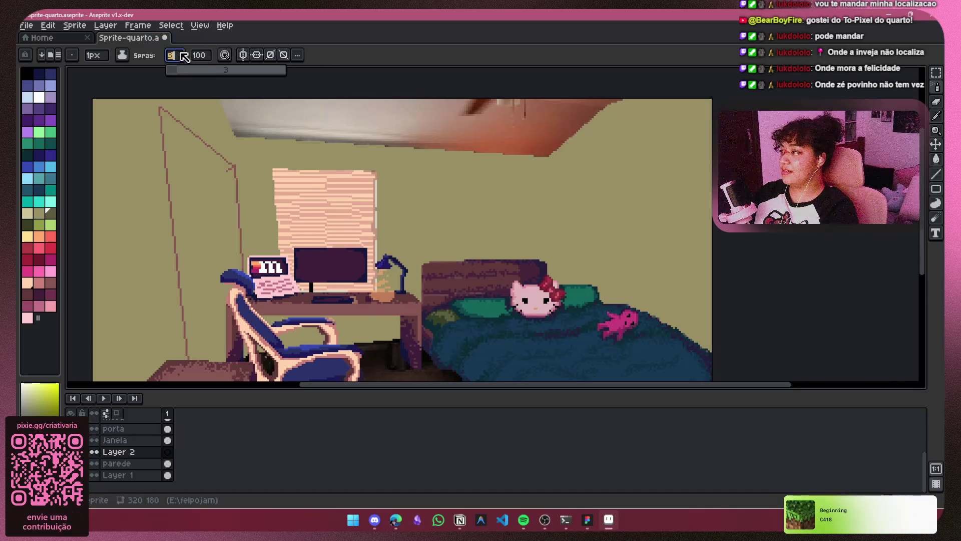
click(199, 55)
drag(245, 71, 219, 71)
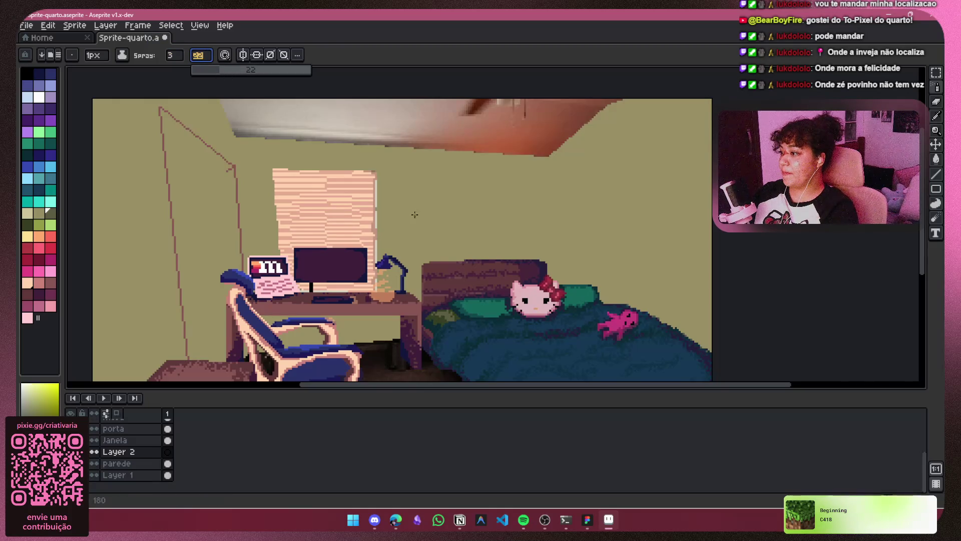
drag(415, 214, 420, 223)
key(ctrl+z)
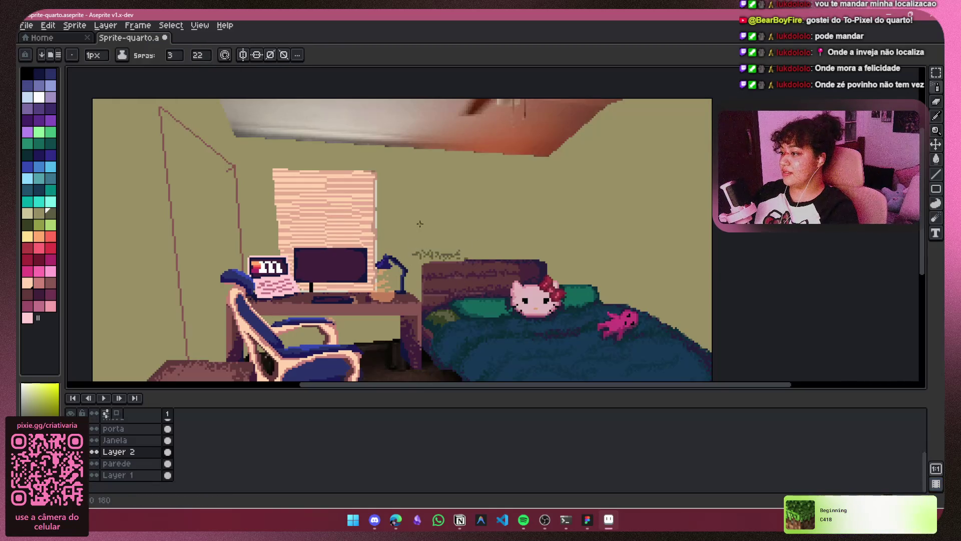
Spray olive foliage above the headboard beside the lamp with the spray width narrowed to 10.
click(184, 56)
mouse_move(186, 71)
mouse_down()
mouse_move(237, 75)
mouse_move(225, 75)
mouse_move(260, 92)
mouse_up()
mouse_move(445, 225)
mouse_down()
mouse_move(400, 255)
mouse_move(415, 288)
mouse_up()
key(ctrl+z)
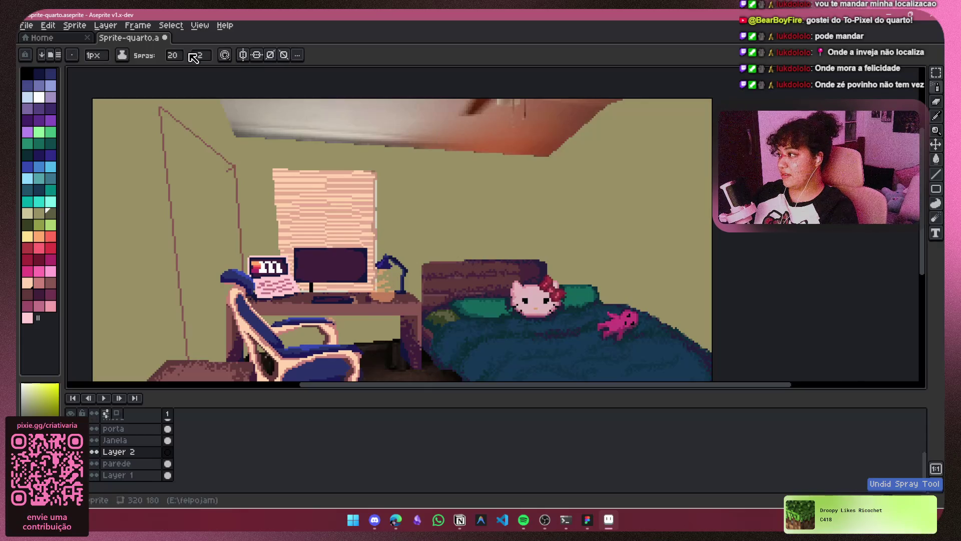
click(173, 55)
drag(213, 79, 205, 78)
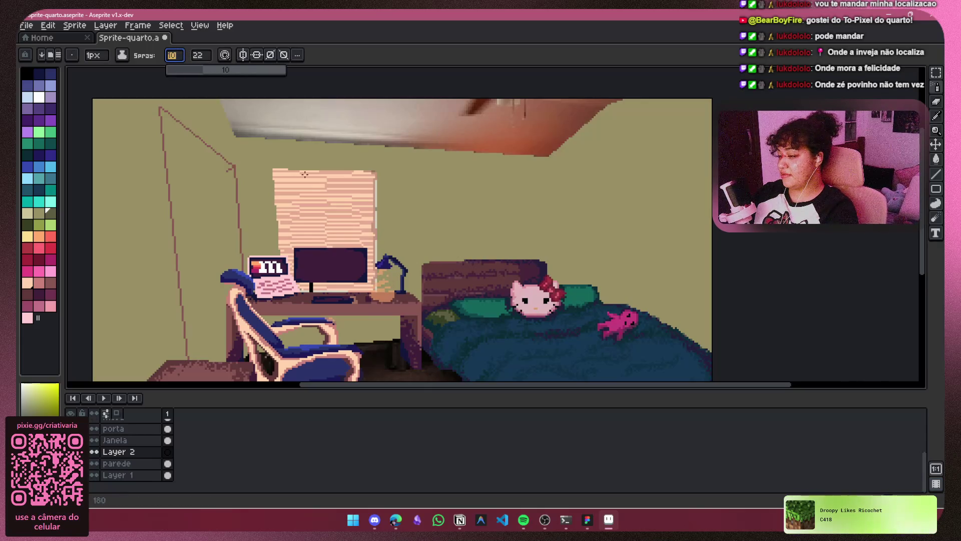
mouse_move(504, 260)
mouse_down()
mouse_move(416, 260)
mouse_move(423, 305)
mouse_up()
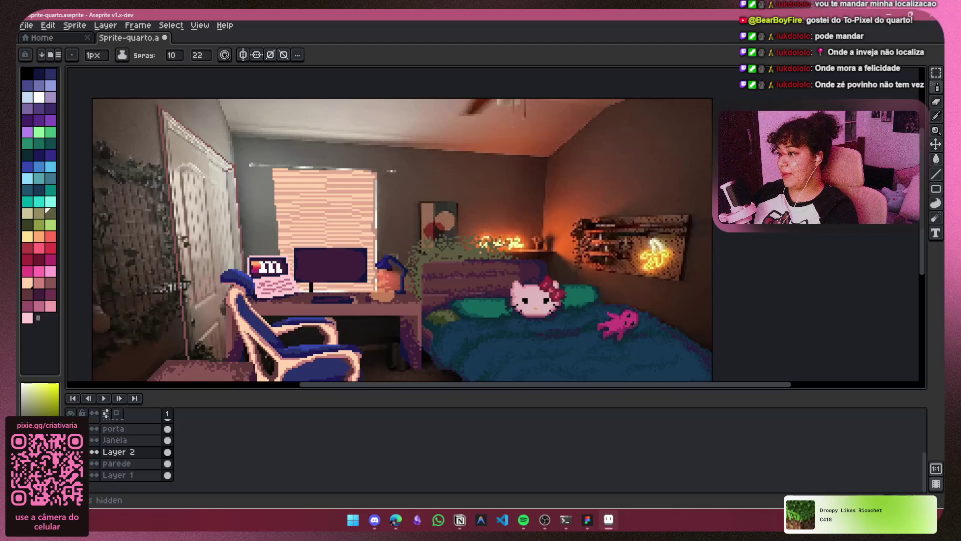
scroll(569, 186, down, 1)
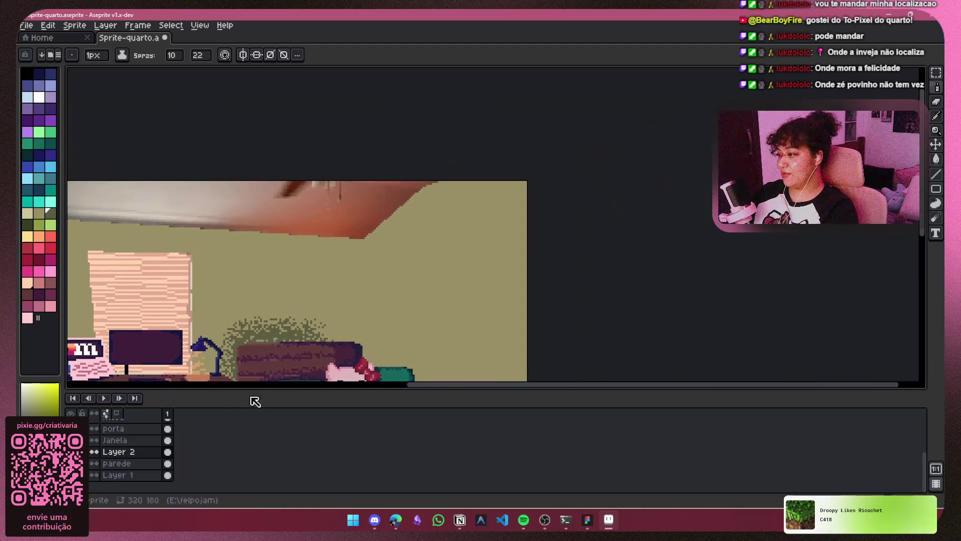
Spray olive foliage along the ceiling edge, trailing down the wall above the bed, after undoing a trial spray.
scroll(347, 258, up, 3)
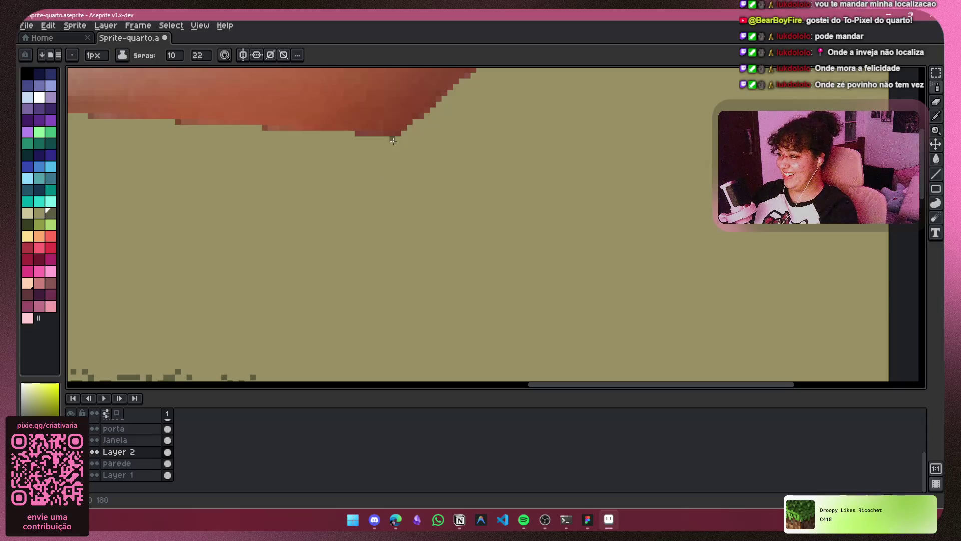
drag(388, 160, 383, 220)
key(ctrl+z)
scroll(450, 185, down, 2)
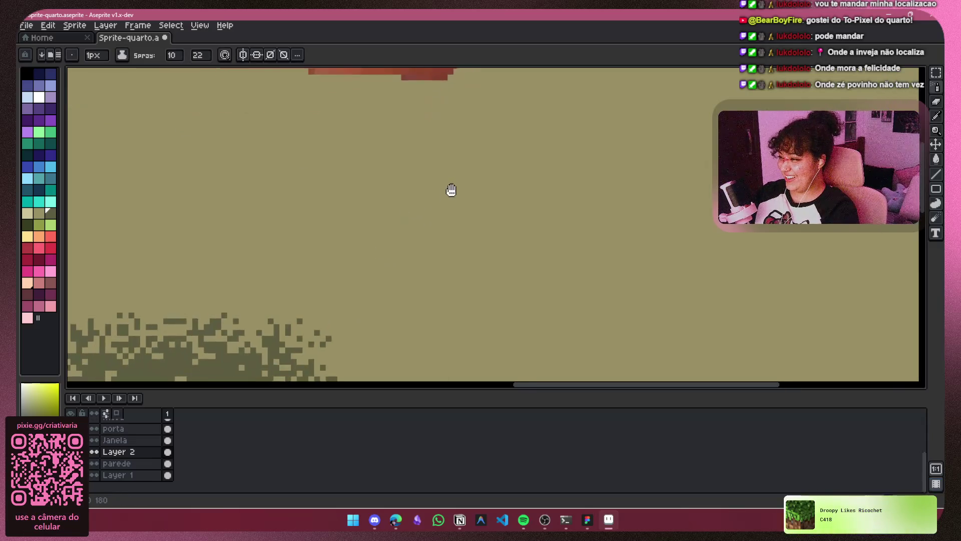
mouse_move(447, 103)
mouse_down()
mouse_move(435, 216)
mouse_move(380, 110)
mouse_move(282, 101)
mouse_up()
scroll(284, 379, down, 4)
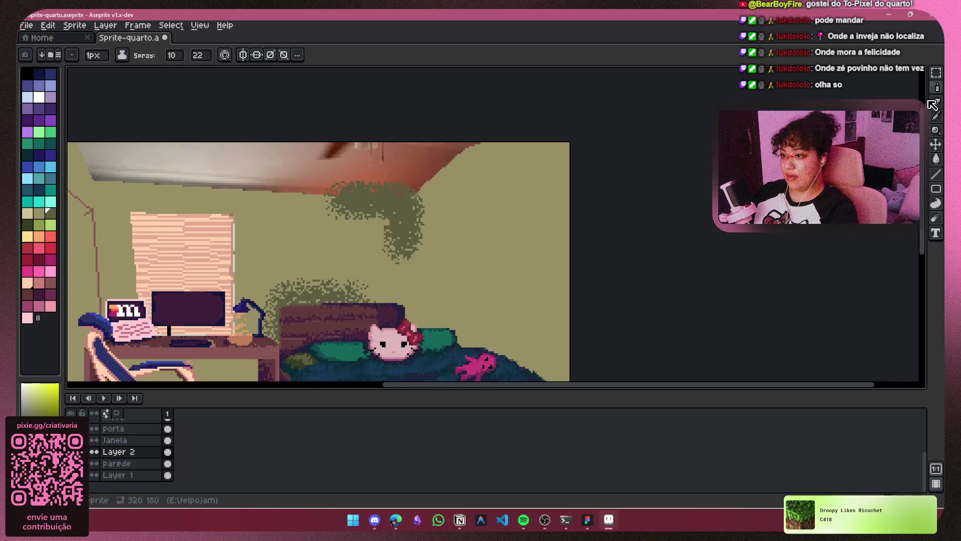
key(b)
scroll(382, 182, up, 2)
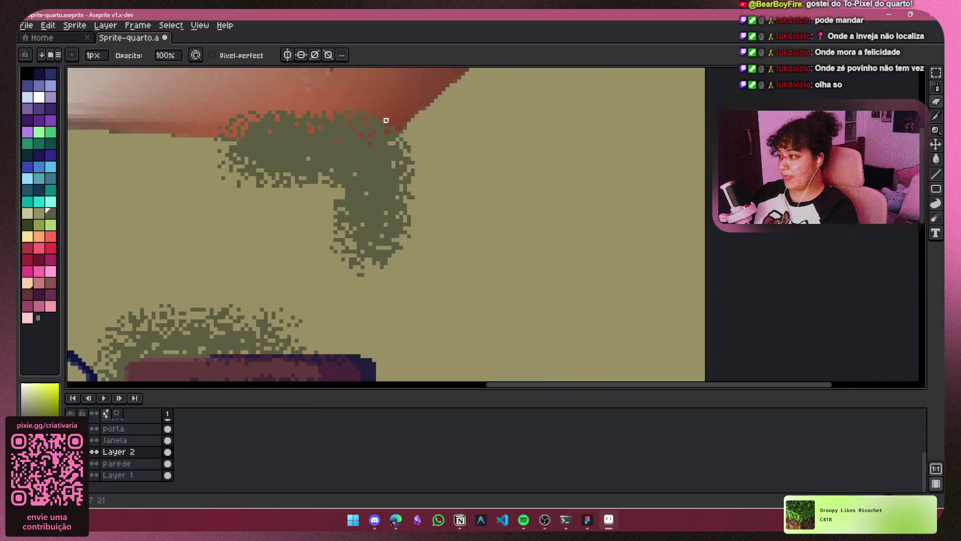
Paint out green speckles over the ceiling and trim the hanging foliage's ragged right edge with the Pencil.
mouse_move(386, 120)
mouse_down()
mouse_move(386, 236)
mouse_move(404, 163)
mouse_move(408, 210)
mouse_up()
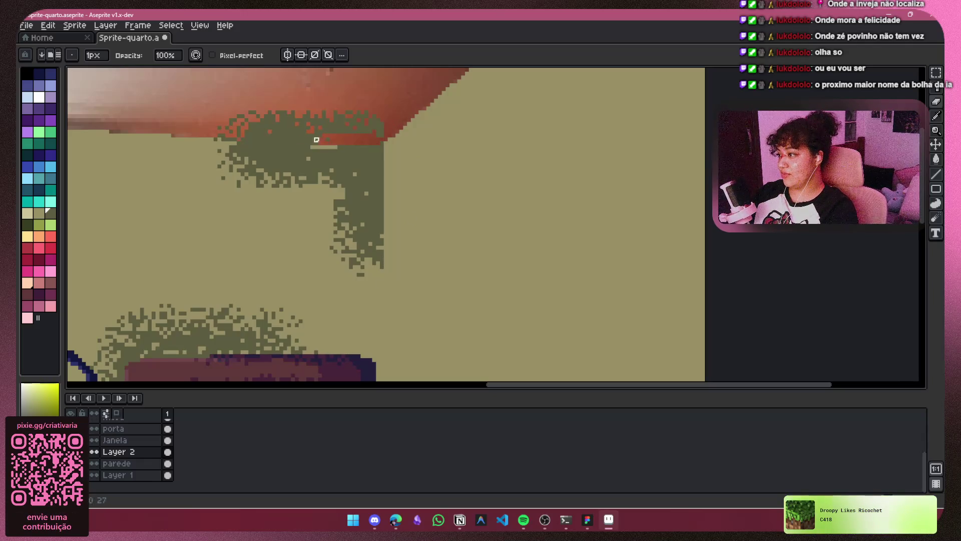
mouse_move(295, 137)
mouse_down()
mouse_move(243, 133)
mouse_move(328, 113)
mouse_up()
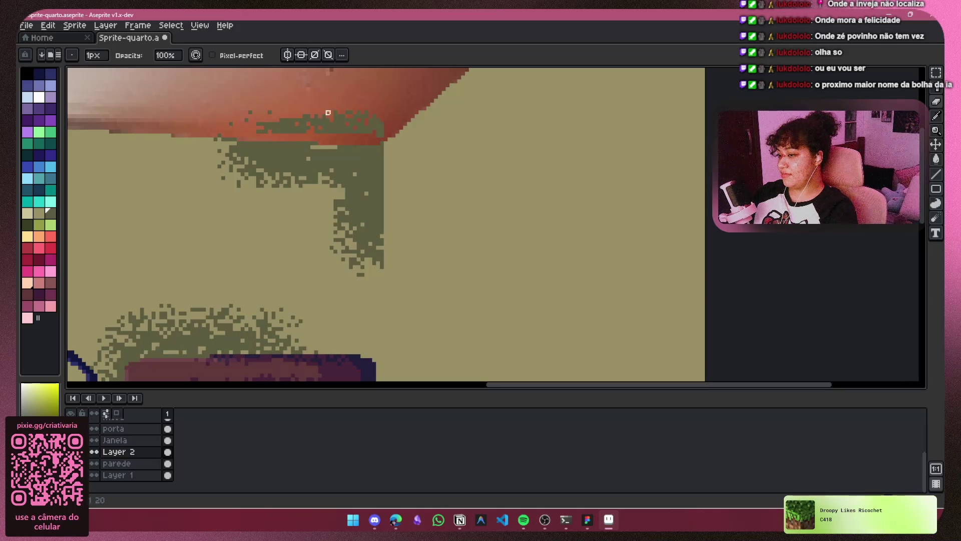
ctrl+scroll(278, 123, up, 3)
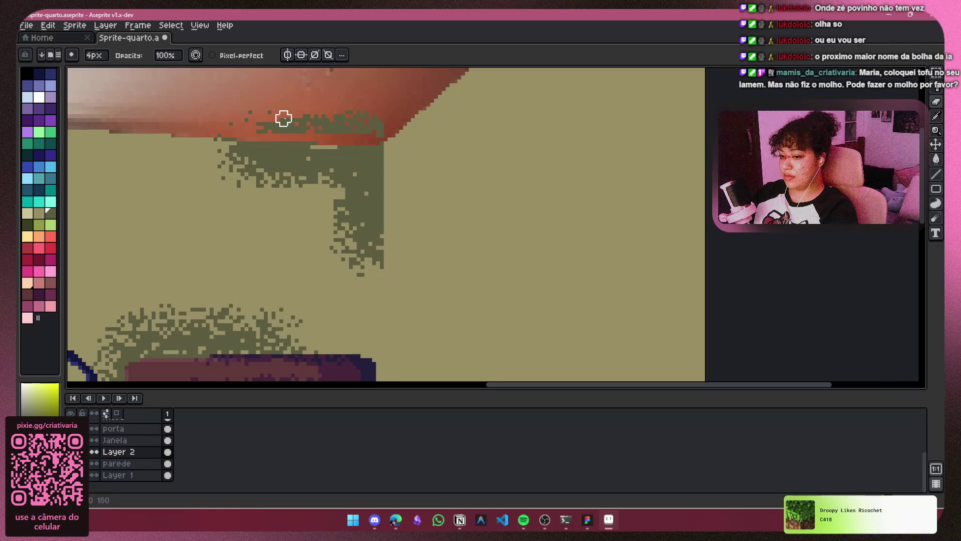
mouse_move(283, 118)
mouse_down()
mouse_move(371, 119)
mouse_move(225, 114)
mouse_move(380, 126)
mouse_move(344, 105)
mouse_move(382, 146)
mouse_move(380, 215)
mouse_move(371, 115)
mouse_move(367, 217)
mouse_move(377, 219)
mouse_up()
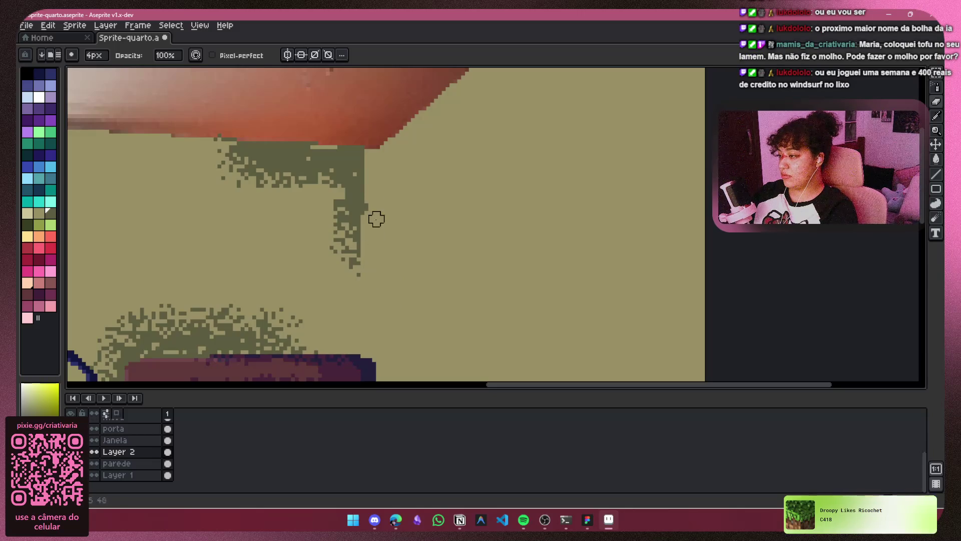
key(ctrl+z)
key(ctrl+z)
key(ctrl+z)
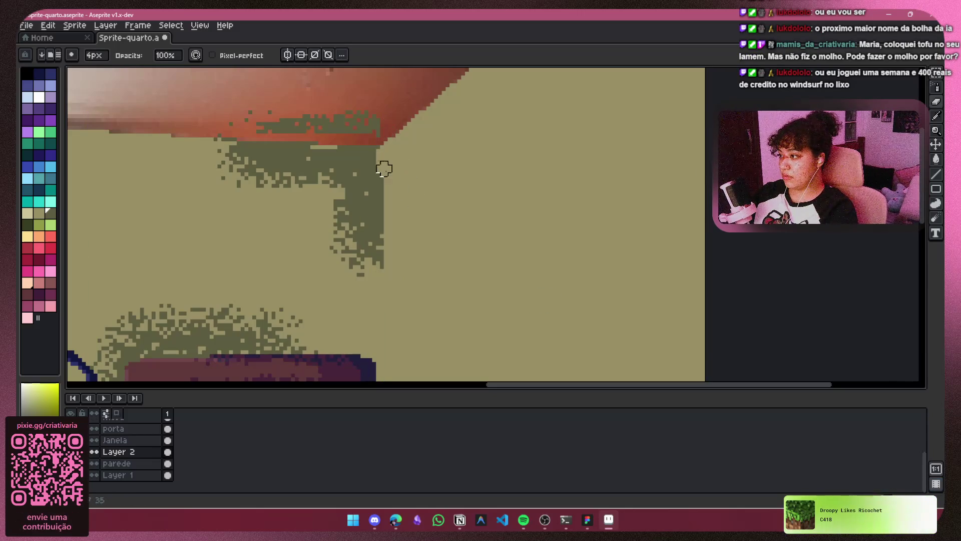
mouse_move(384, 168)
mouse_down()
mouse_move(386, 283)
mouse_move(395, 155)
mouse_move(380, 123)
mouse_up()
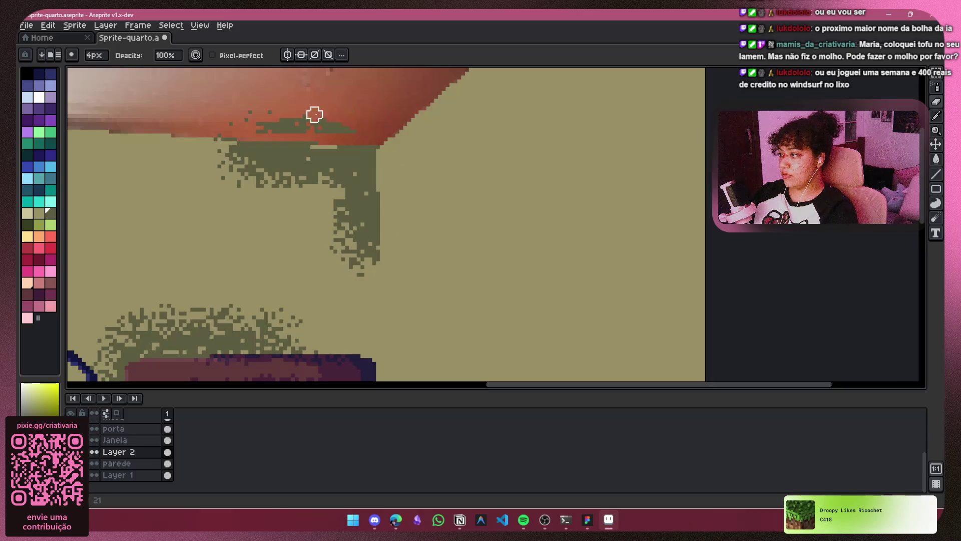
scroll(353, 123, down, 5)
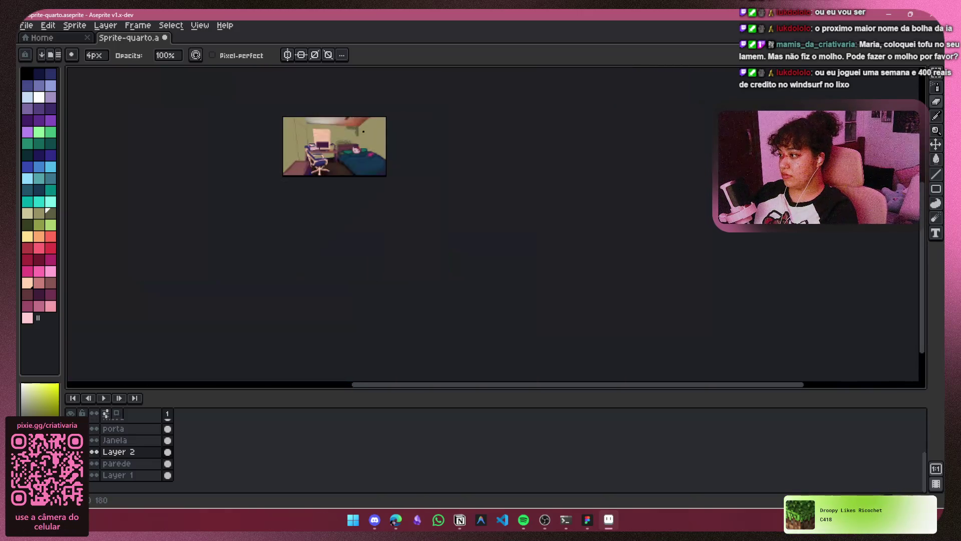
scroll(363, 131, up, 4)
drag(320, 168, 539, 235)
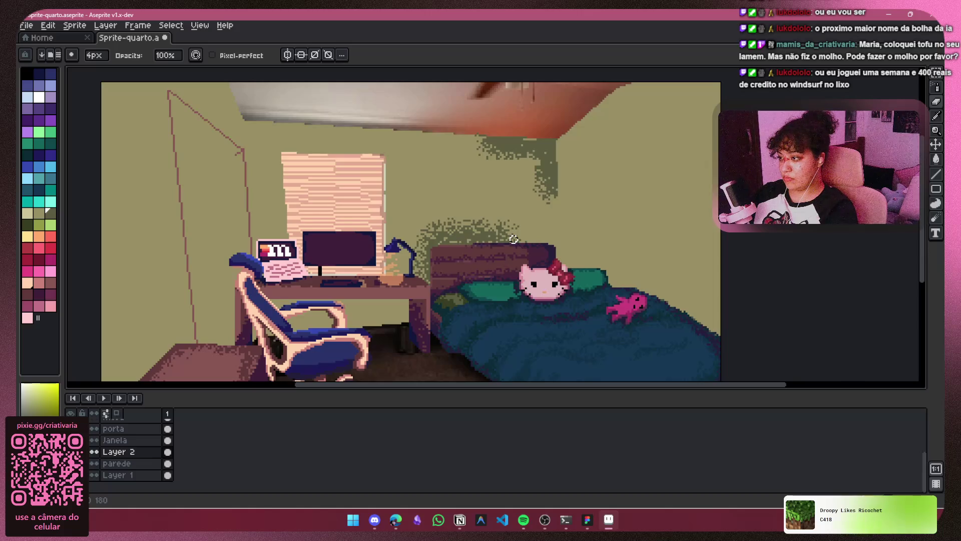
scroll(514, 239, down, 2)
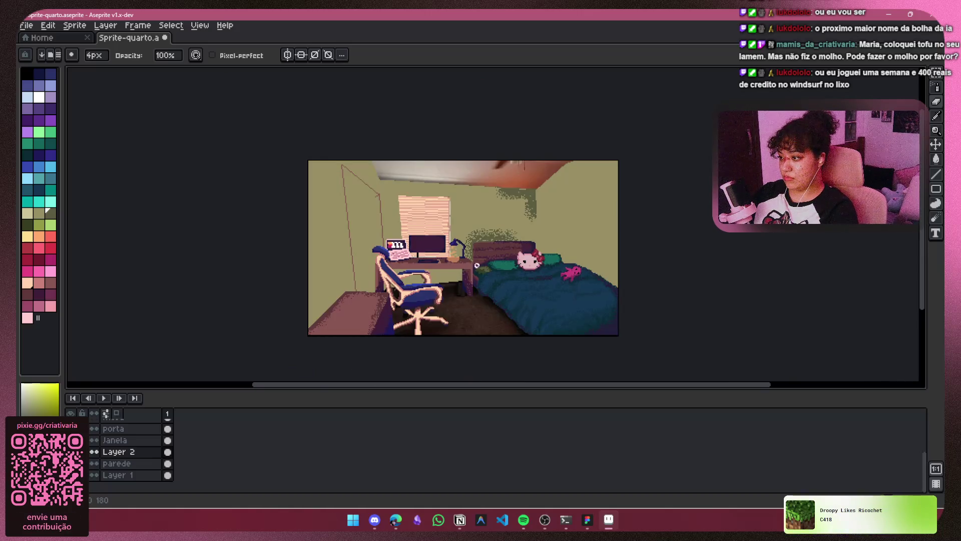
scroll(462, 273, up, 2)
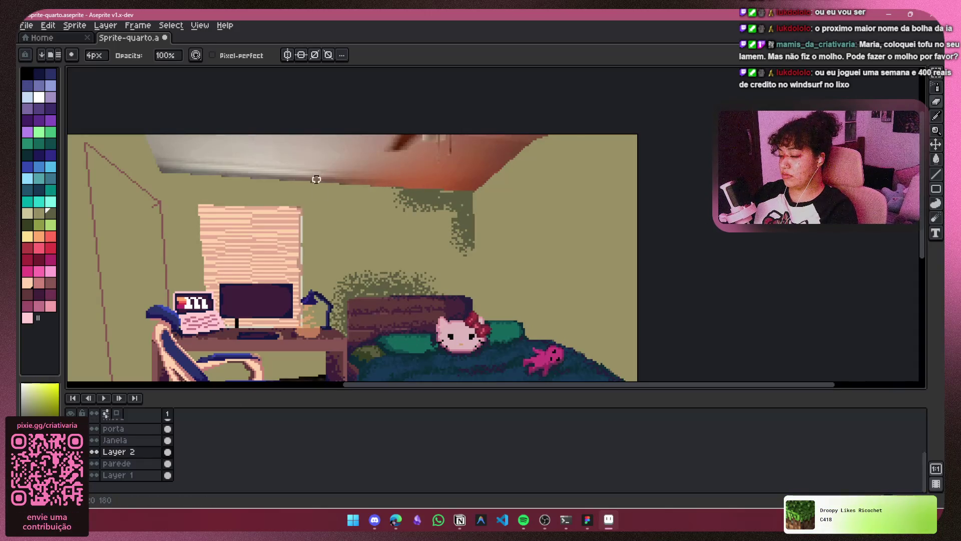
key(shift+b)
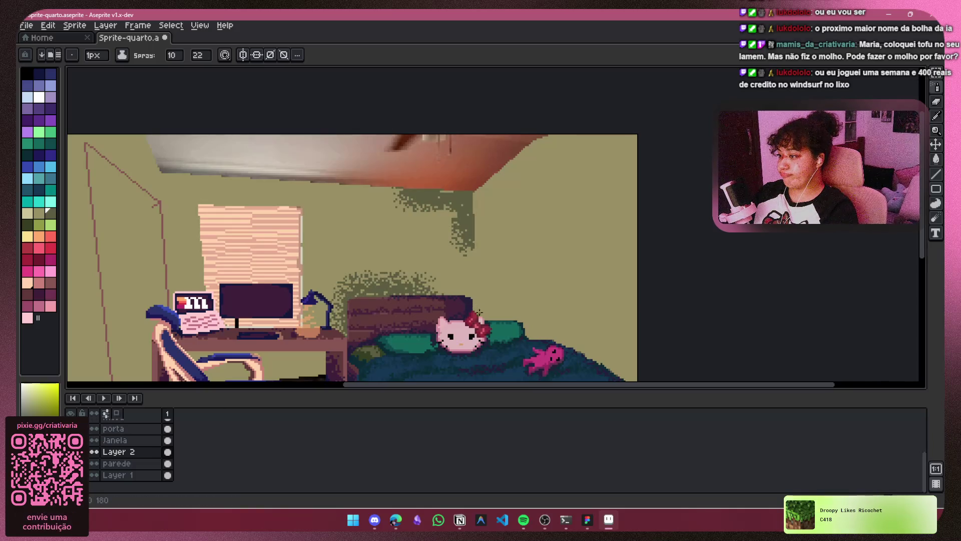
click(475, 296)
drag(476, 296, 450, 275)
scroll(486, 250, down, 3)
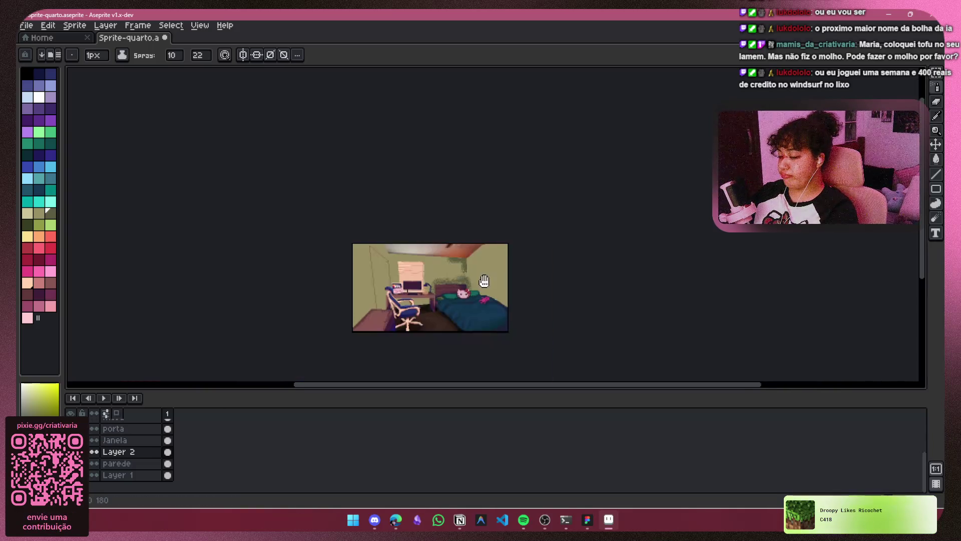
scroll(489, 252, up, 3)
key(ctrl+z)
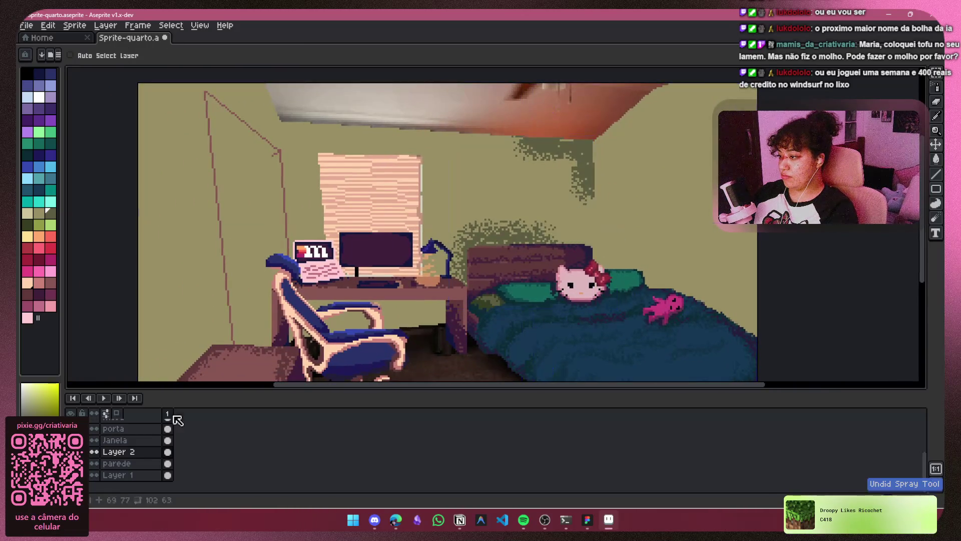
Delete the sprayed foliage layer from the timeline and add a fresh empty Layer 2 with Shift+N.
right_click(125, 452)
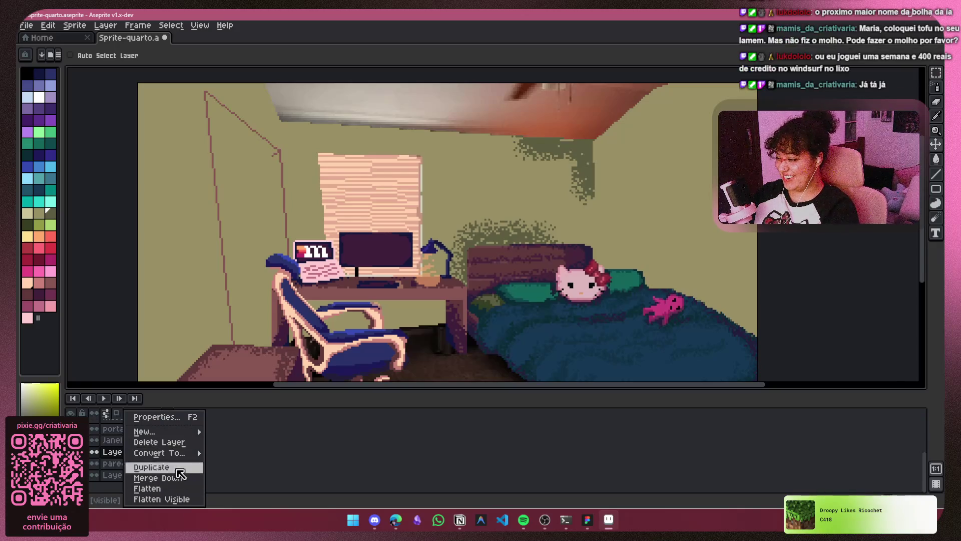
click(178, 445)
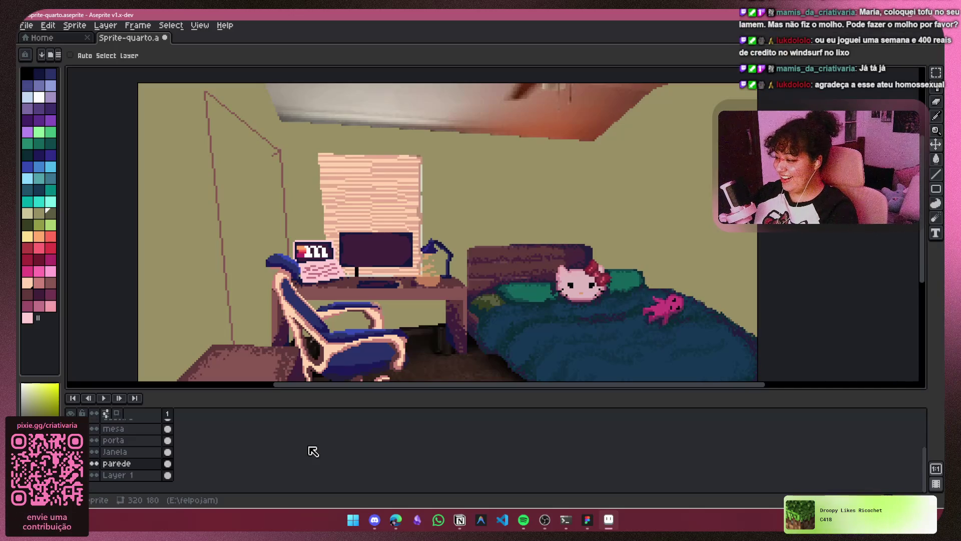
key(shift+n)
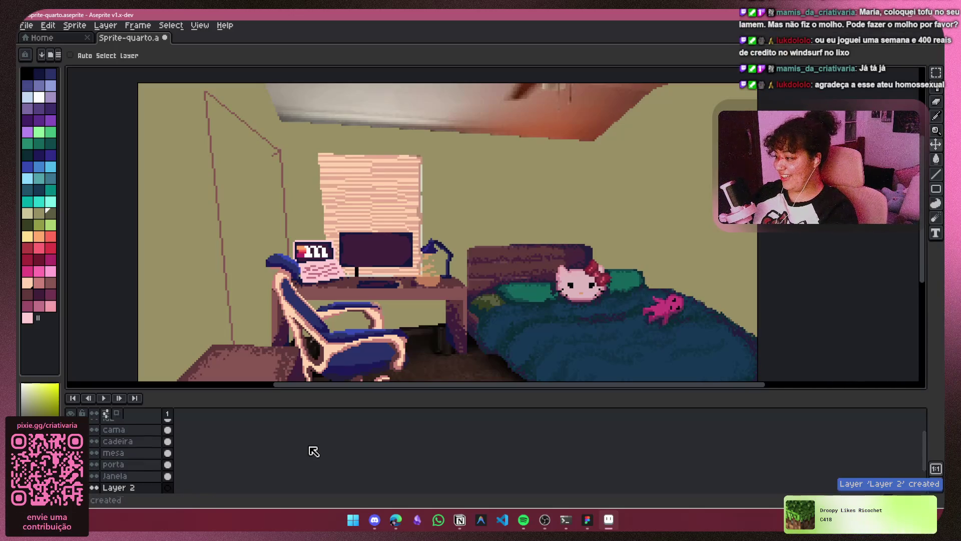
scroll(322, 440, down, 3)
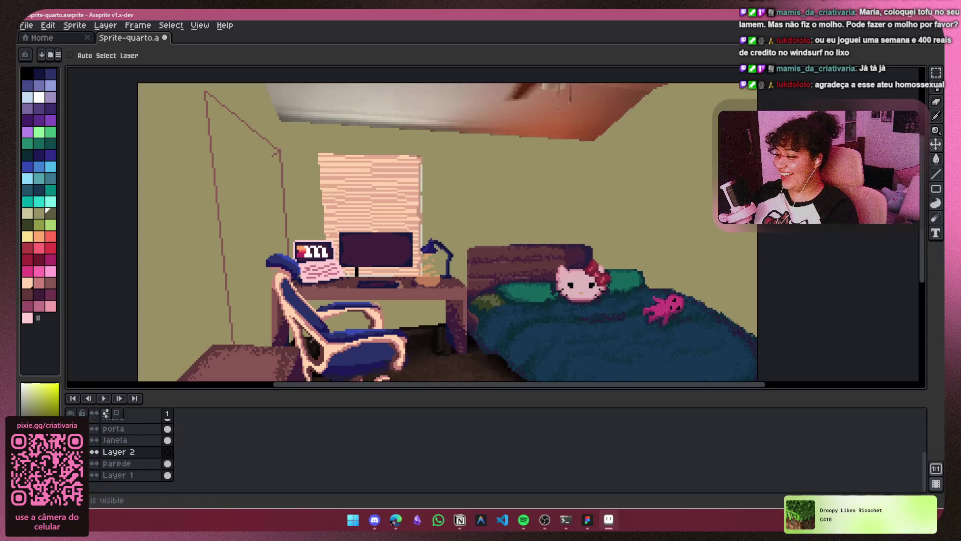
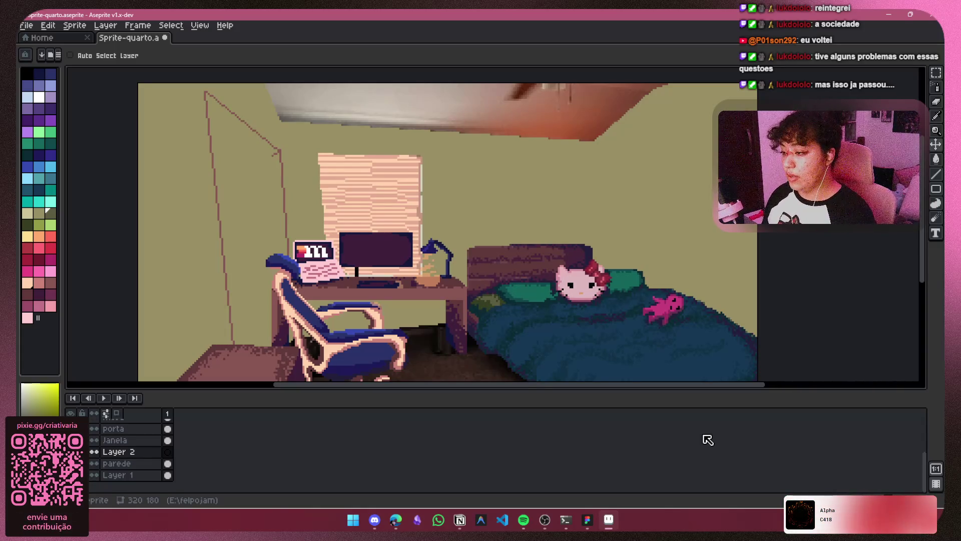
Switch Aseprite to the spray brush (Shift+B), then bring up the Discord voice call.
key(shift+b)
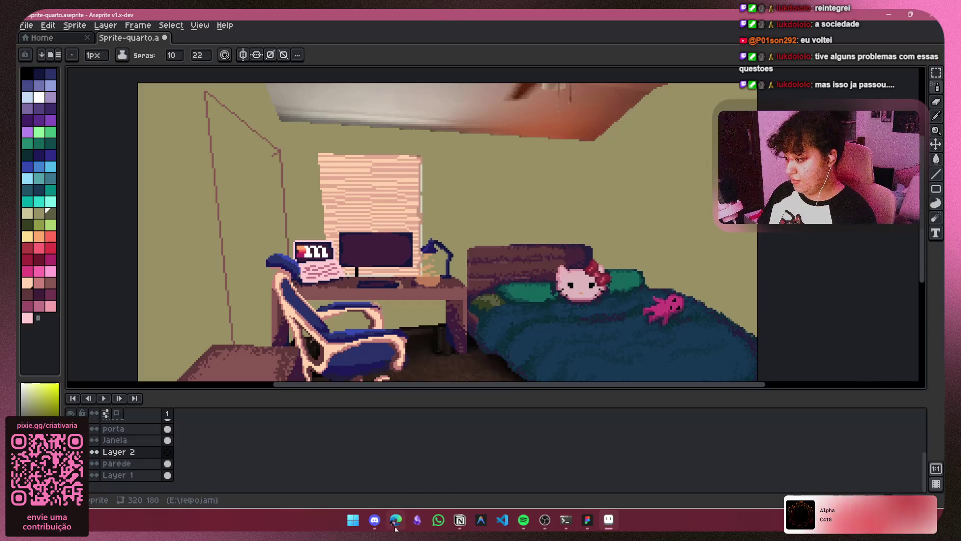
key(alt+Tab)
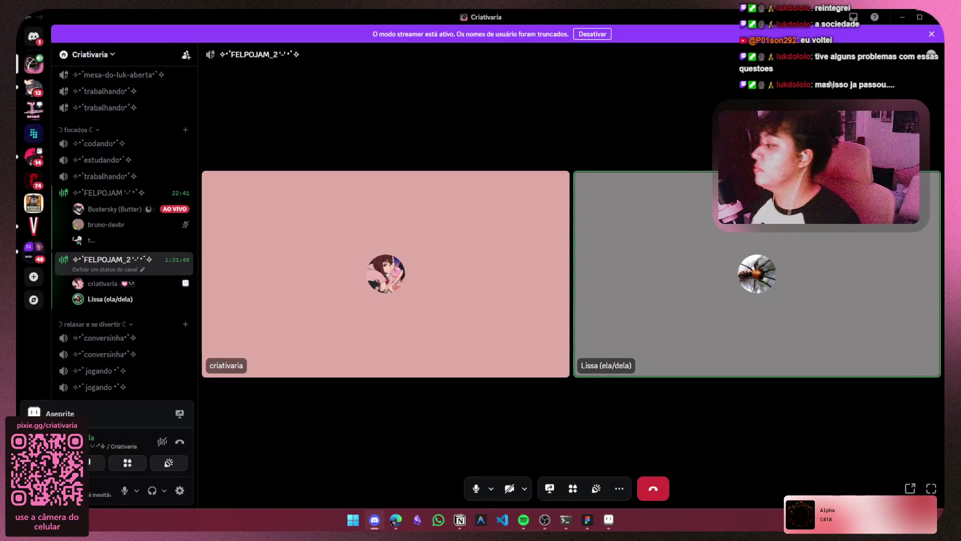
Minimize the Discord call, glance at Aseprite and WhatsApp, then return to the call.
click(899, 15)
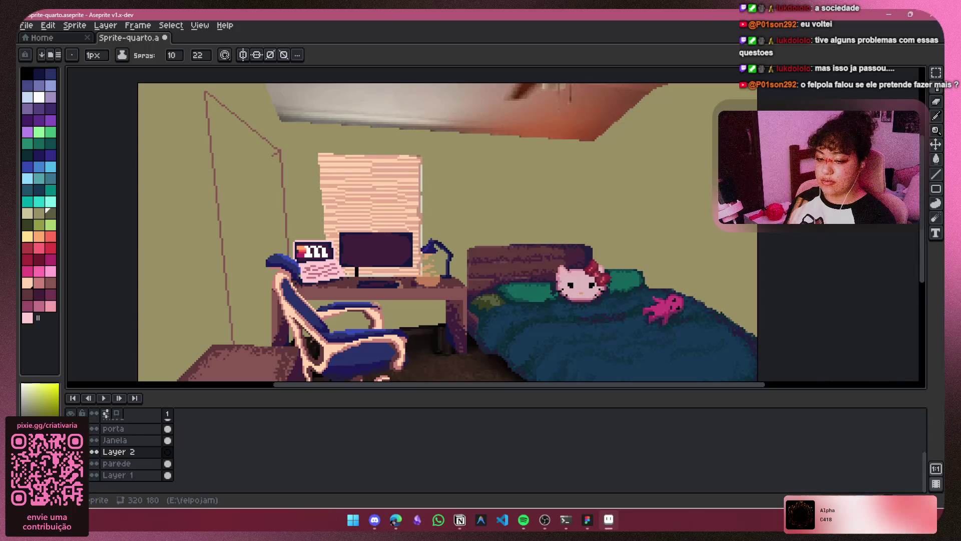
key(alt+Tab)
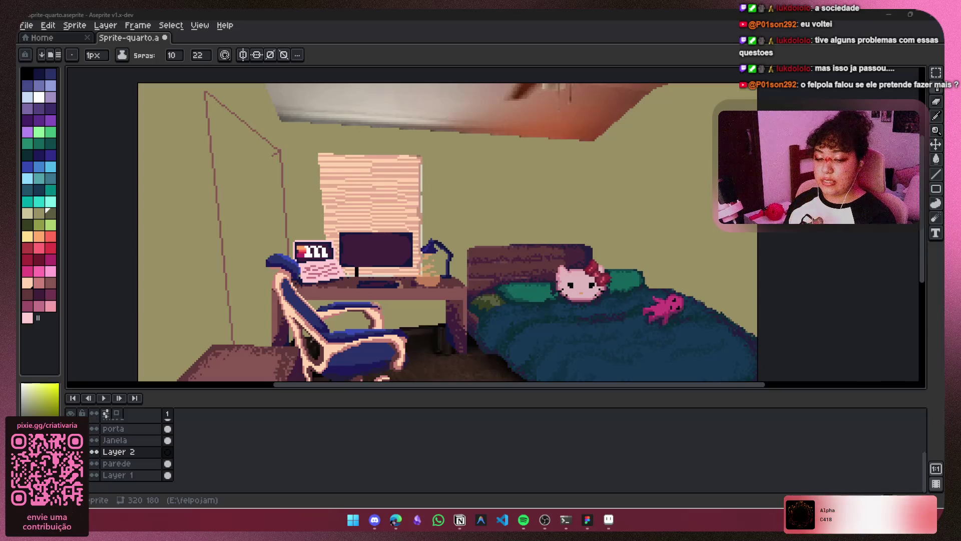
key(alt+Tab)
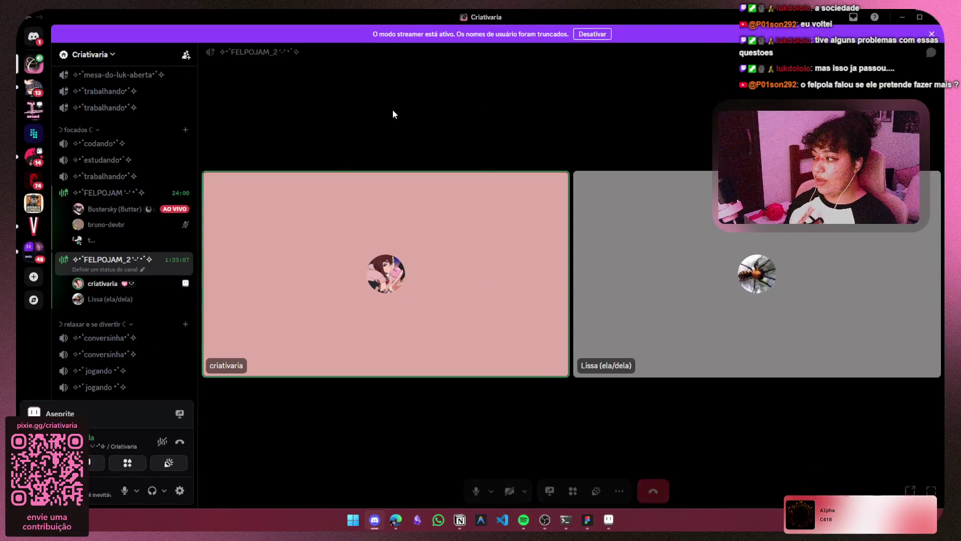
Share the whole screen Tela 1 live in the call, then move on to Notion.
click(550, 488)
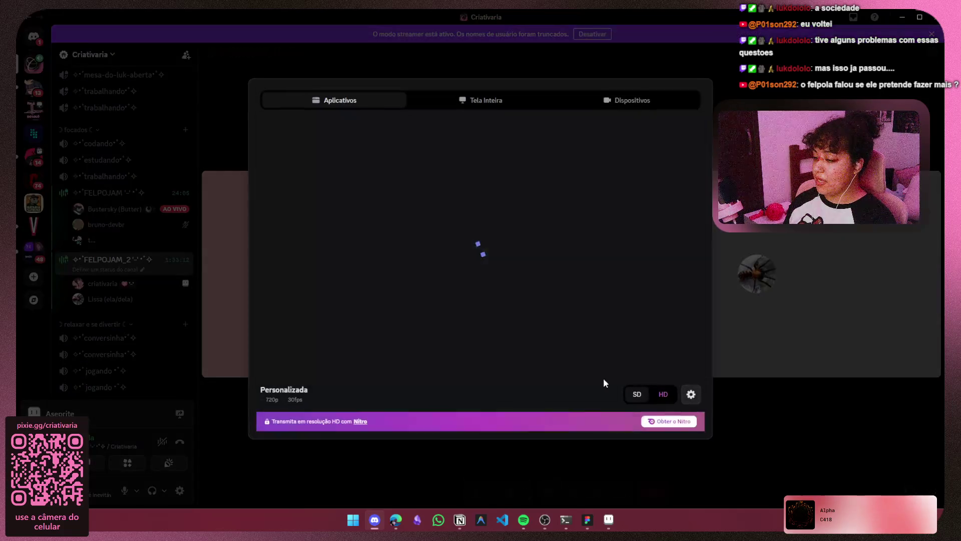
click(492, 109)
mouse_move(386, 215)
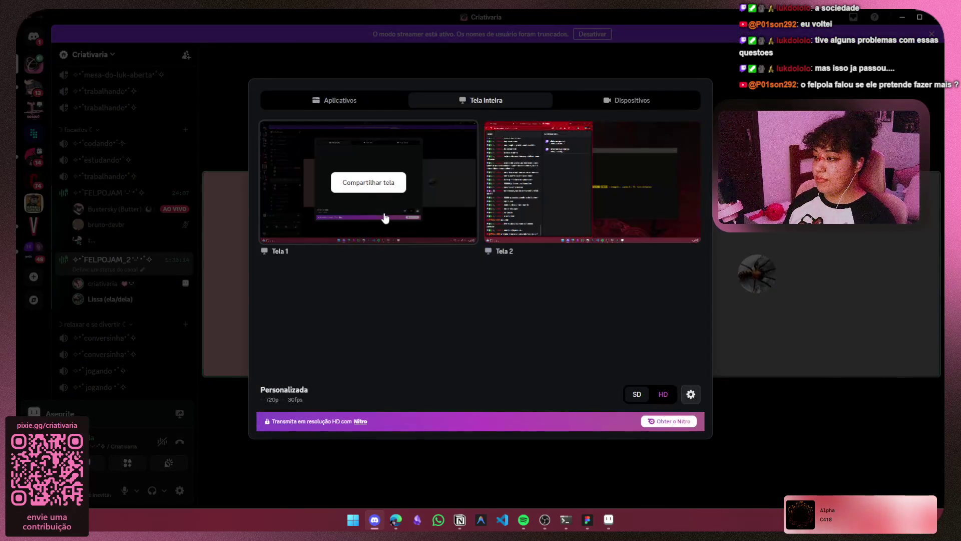
click(386, 183)
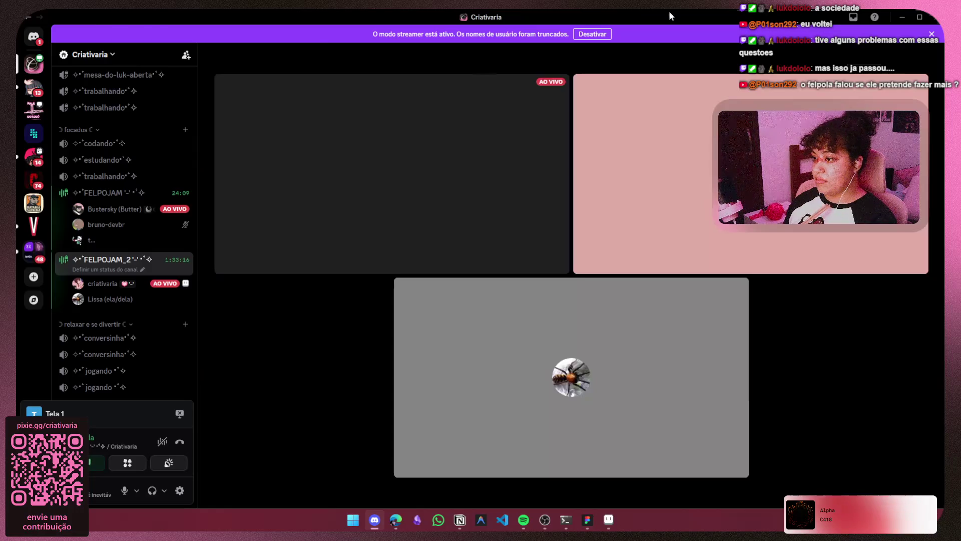
key(alt+Tab)
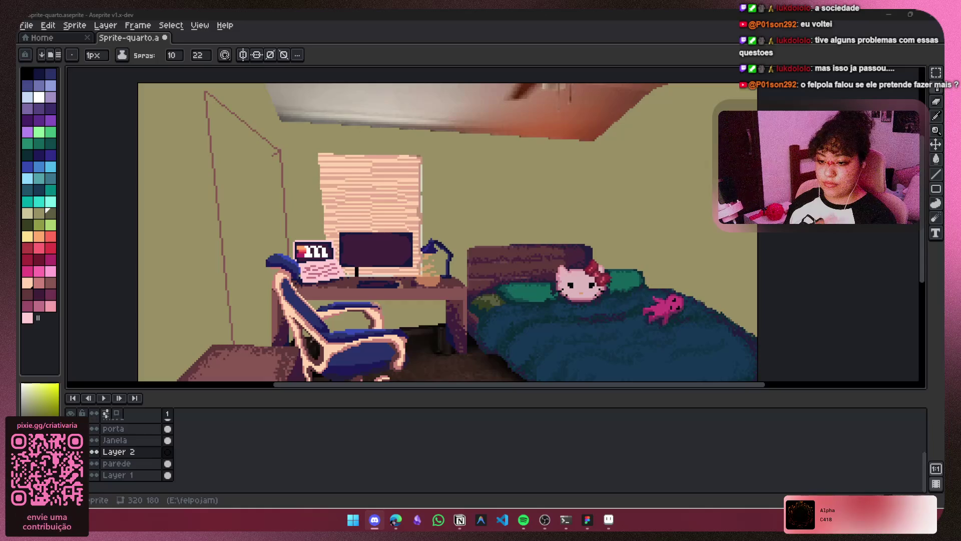
key(alt+Tab)
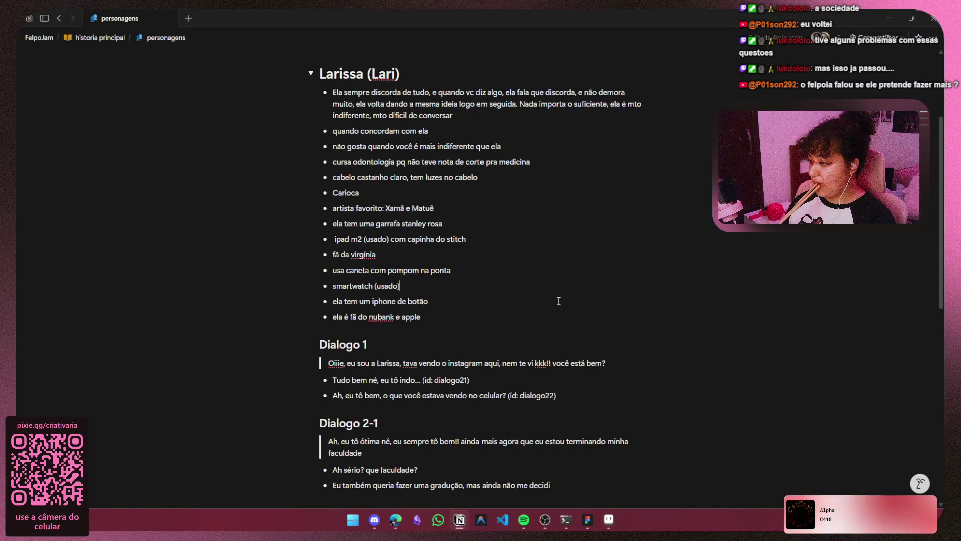
Scroll to Dialogo 2-1-1 and type 'o medicina' to finish the 'filha cursando medicina' line.
scroll(559, 301, down, 2)
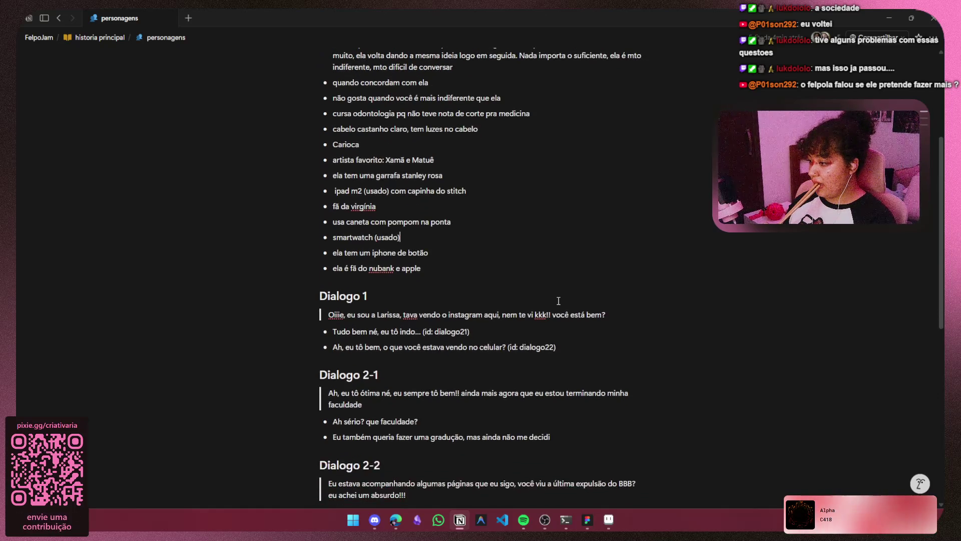
scroll(559, 301, down, 2)
text(Ah eu faço odonto, minha mãe que é médica sempre sonhou em ter uma filha cursand)
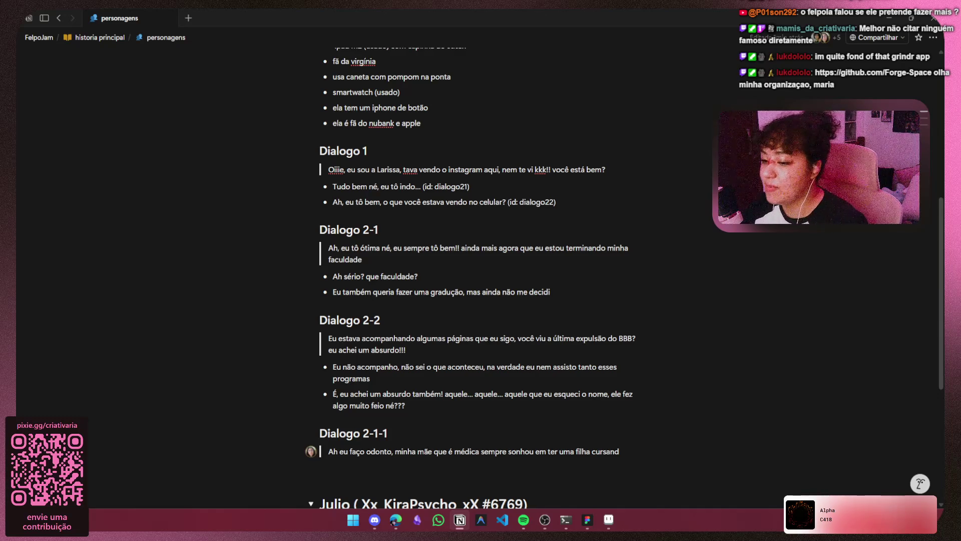
text(o medicina)
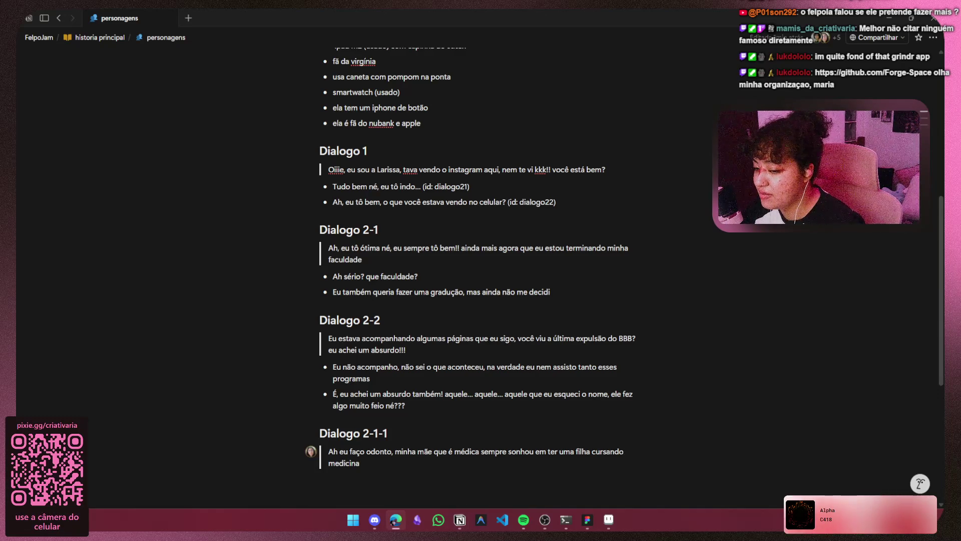
key(alt+Tab)
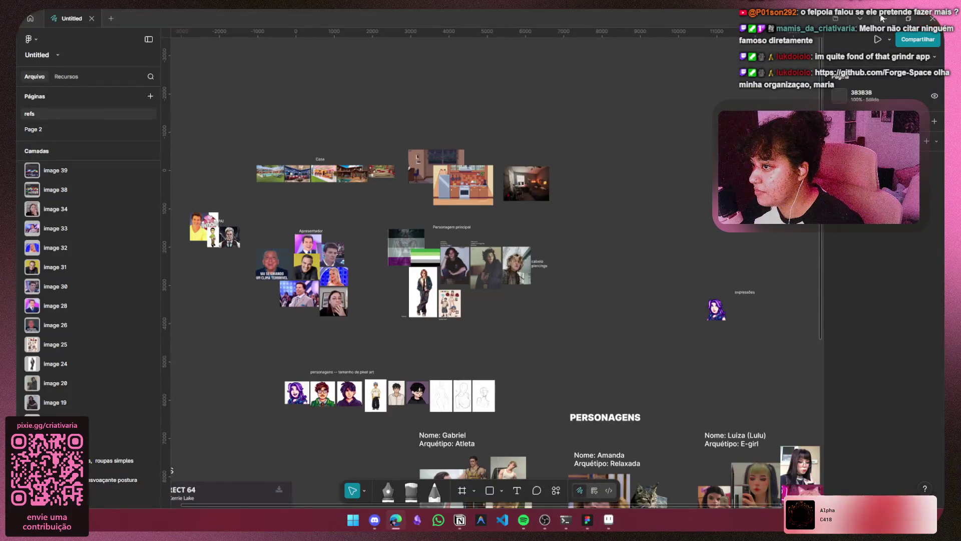
Open github.com/Forge-Space in a maximized Microsoft Edge window.
click(883, 19)
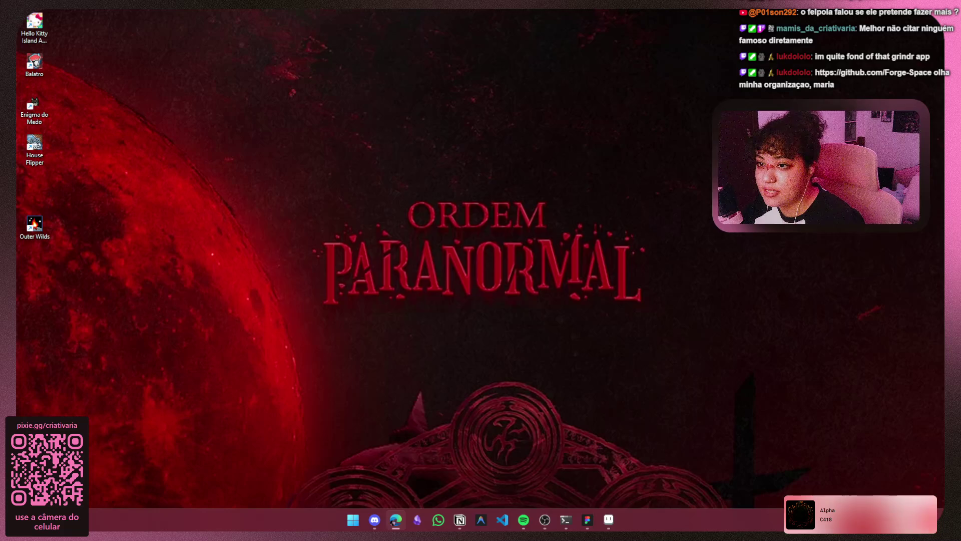
click(396, 519)
text(https://github.com/Forge-Space)
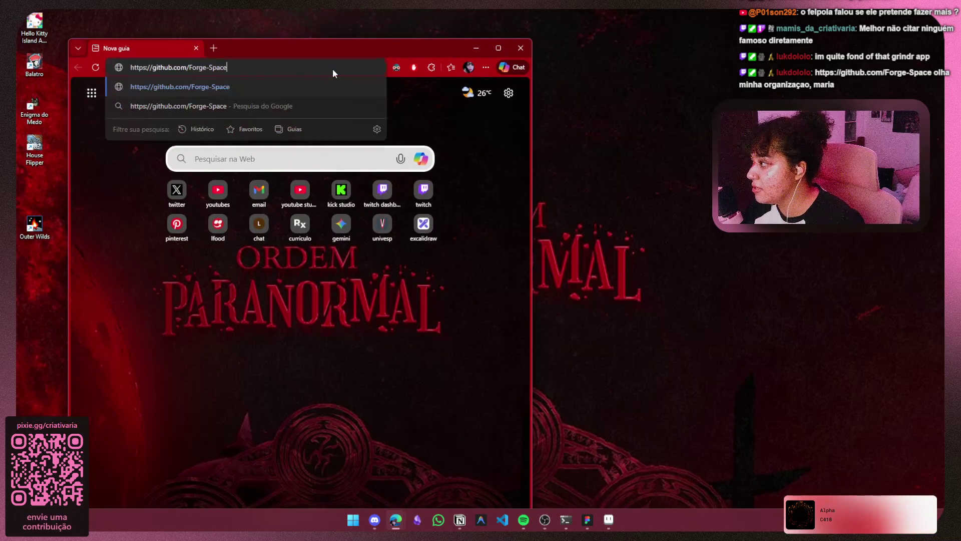
key(Return)
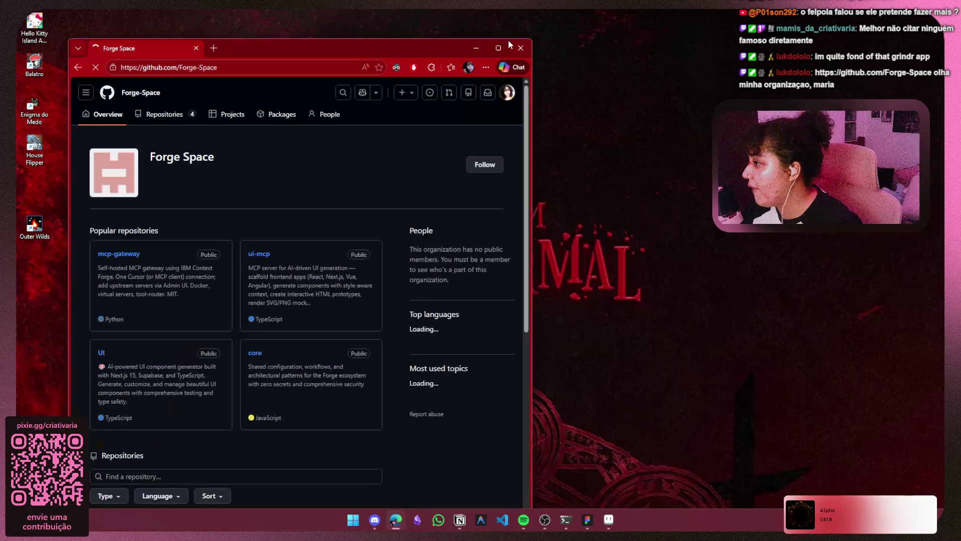
click(501, 48)
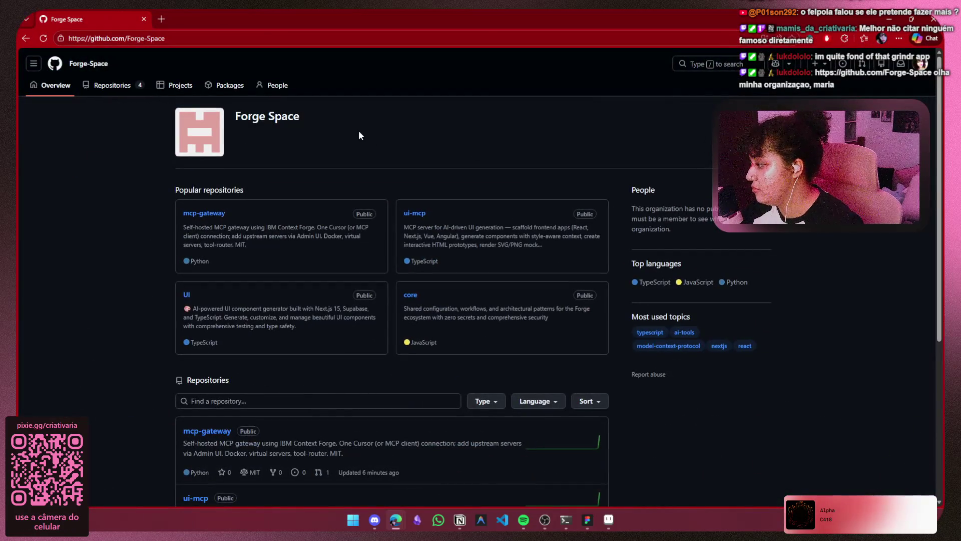
Browse the Forge-Space organization page and open the mcp-gateway repository.
scroll(360, 135, down, 4)
scroll(360, 160, up, 4)
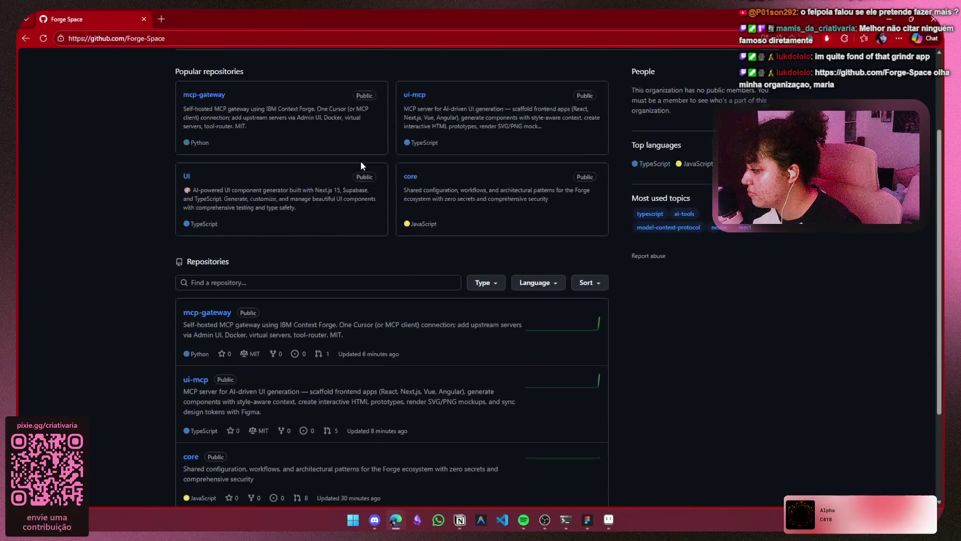
scroll(450, 229, down, 3)
scroll(449, 233, down, 2)
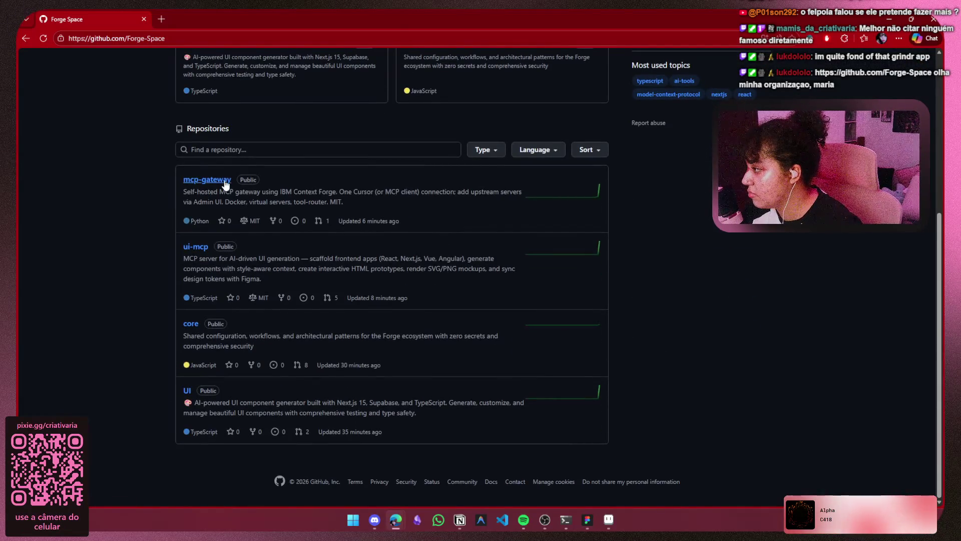
scroll(219, 170, up, 3)
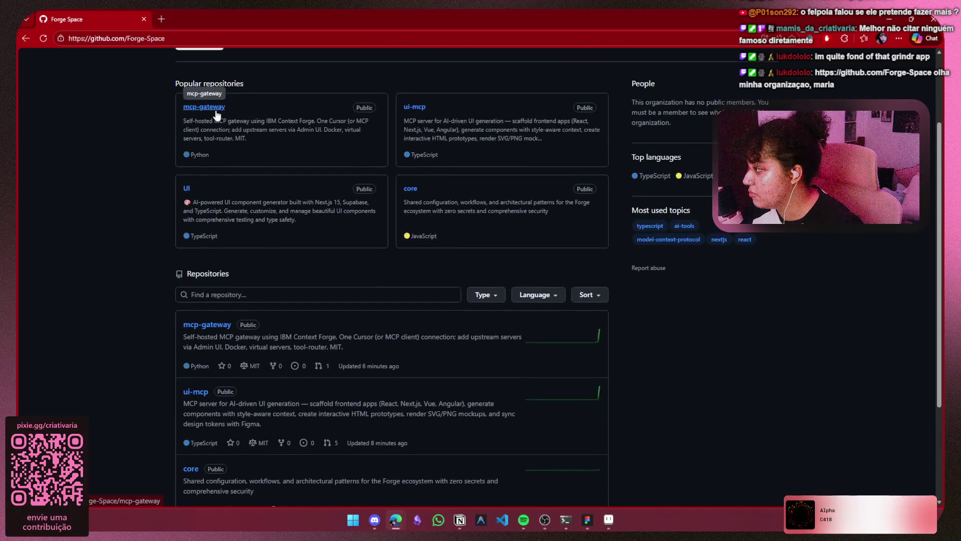
scroll(211, 271, down, 1)
scroll(212, 271, down, 2)
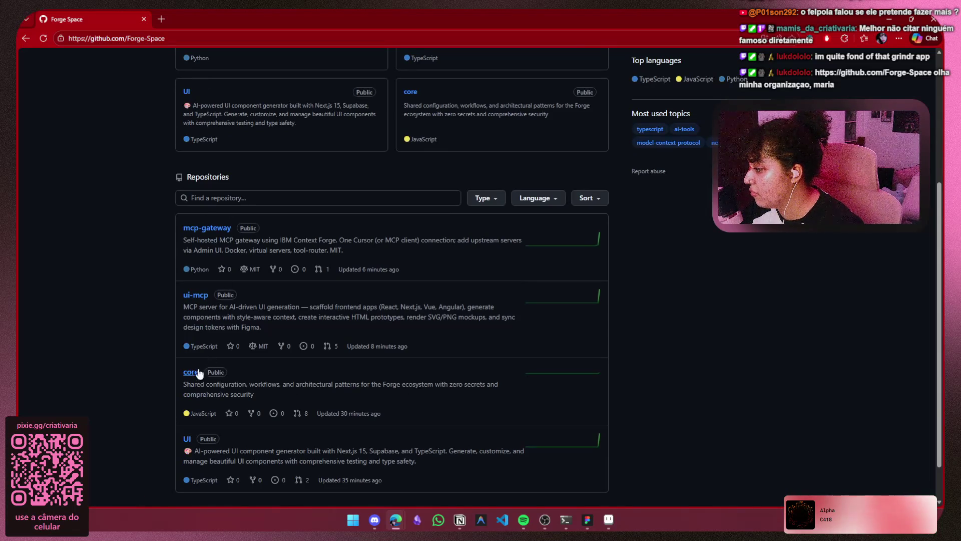
click(204, 228)
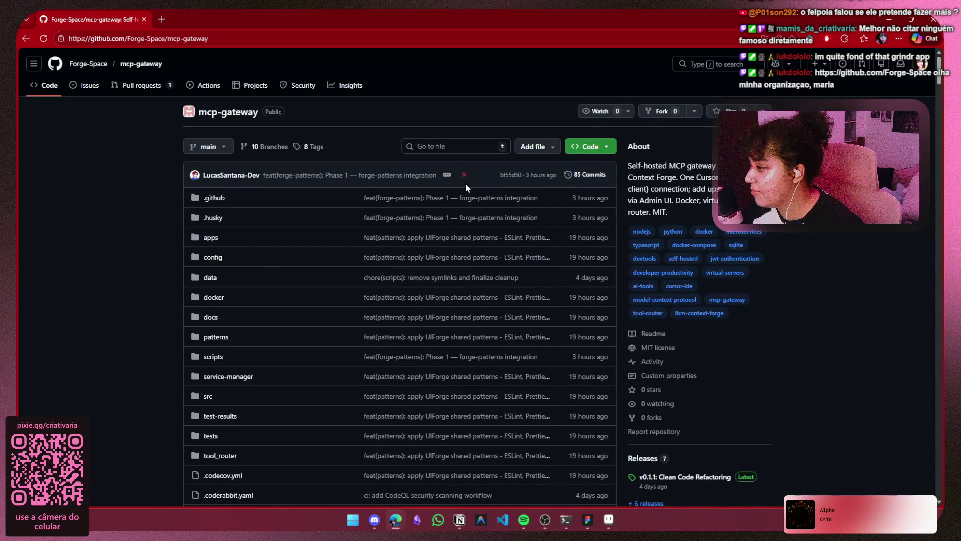
Read down to the mcp-gateway README, then go back to the Figma board.
scroll(465, 183, down, 2)
scroll(466, 187, down, 12)
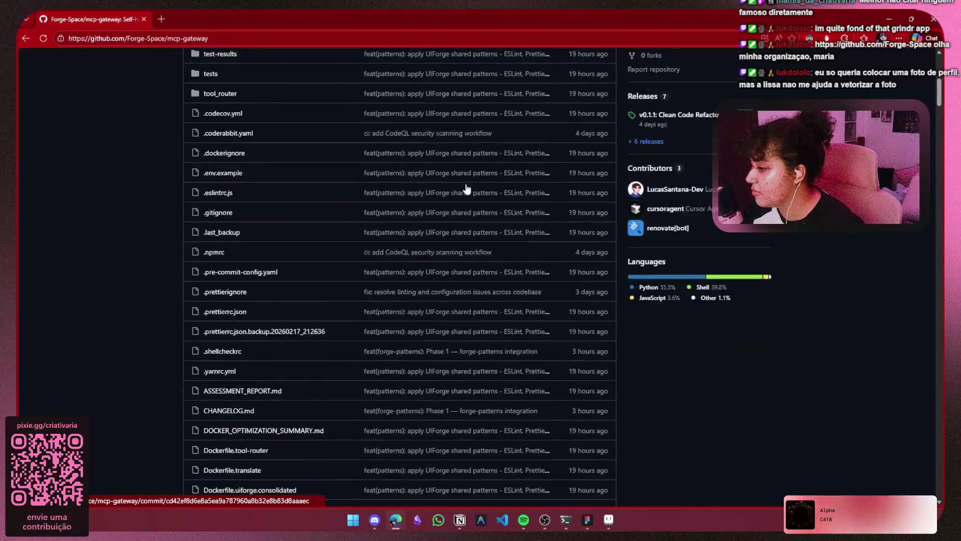
scroll(466, 188, down, 9)
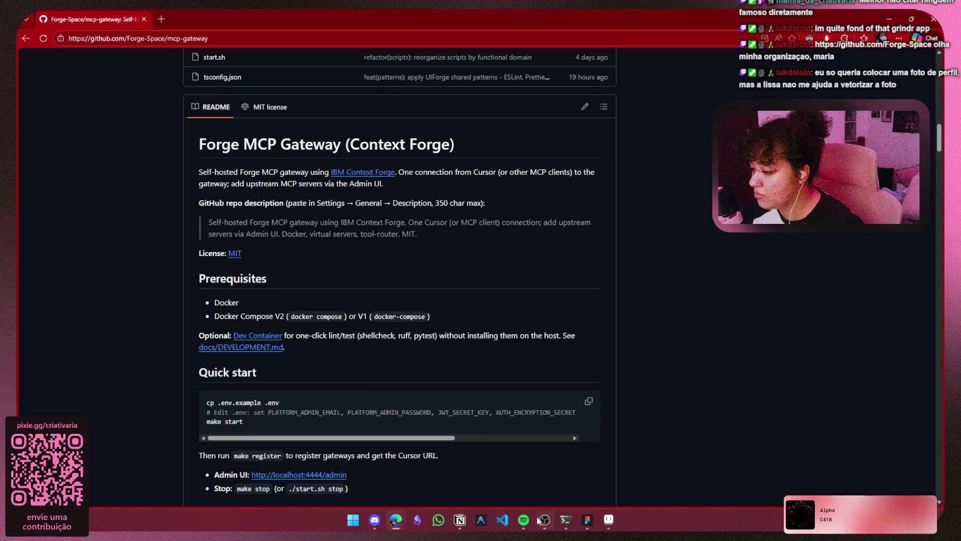
mouse_move(565, 520)
click(559, 476)
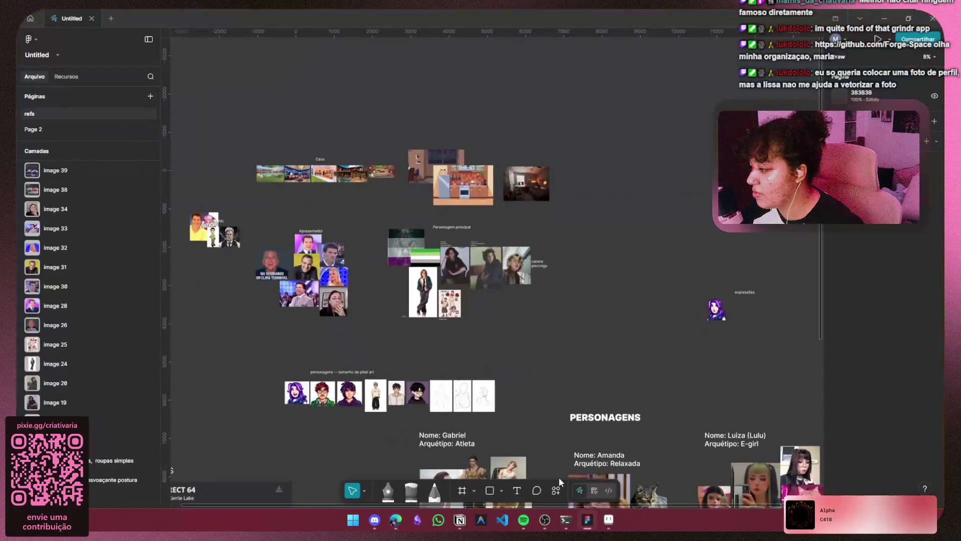
scroll(666, 240, right, 5)
scroll(667, 240, down, 2)
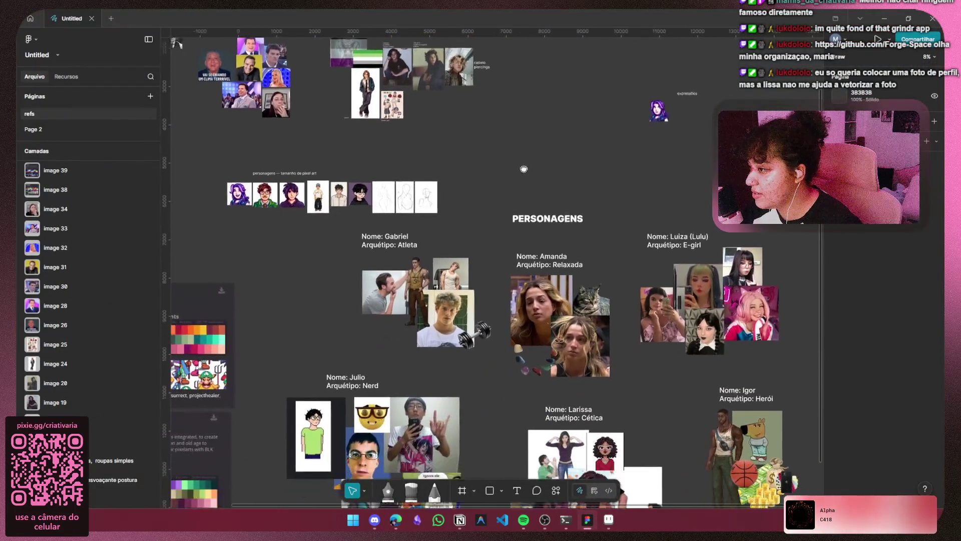
scroll(471, 270, up, 3)
scroll(451, 291, down, 2)
scroll(450, 285, up, 5)
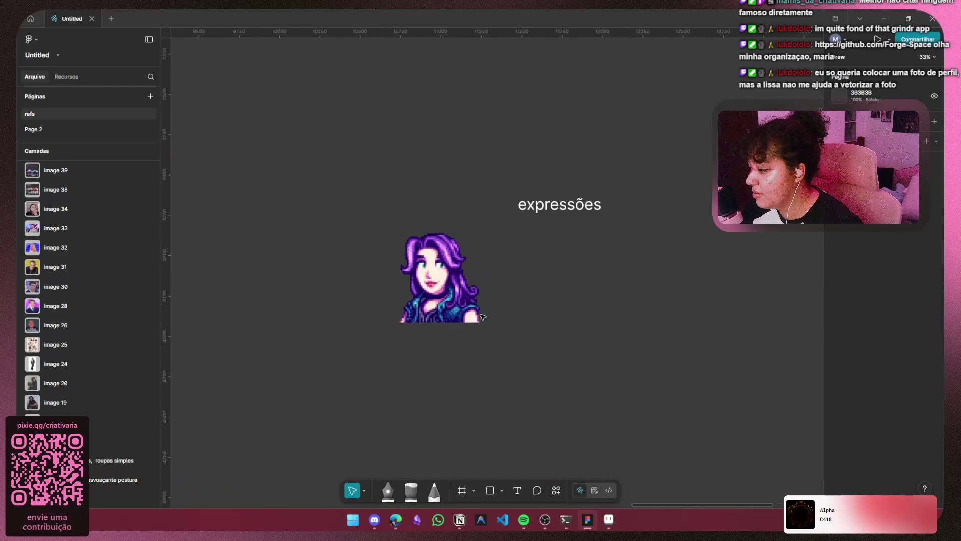
click(456, 279)
right_click(456, 279)
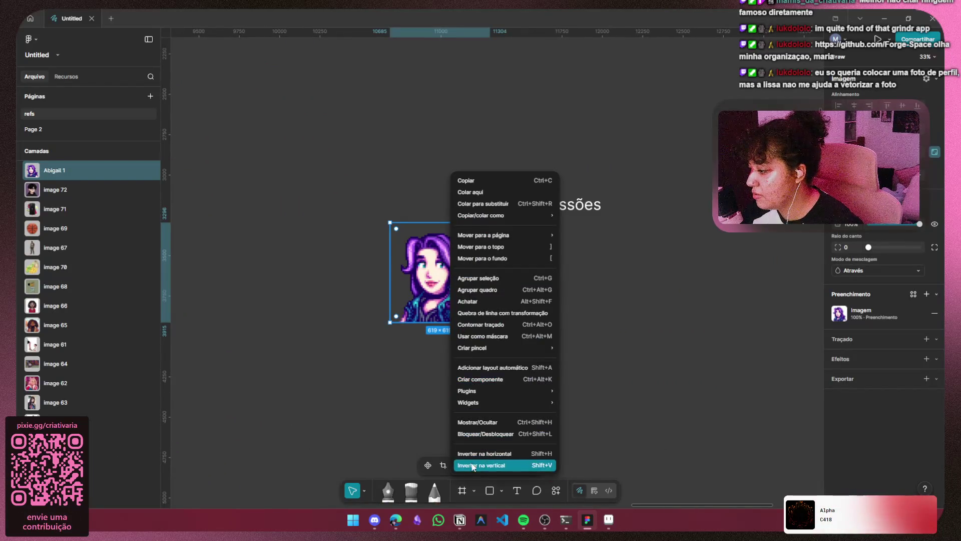
mouse_move(491, 396)
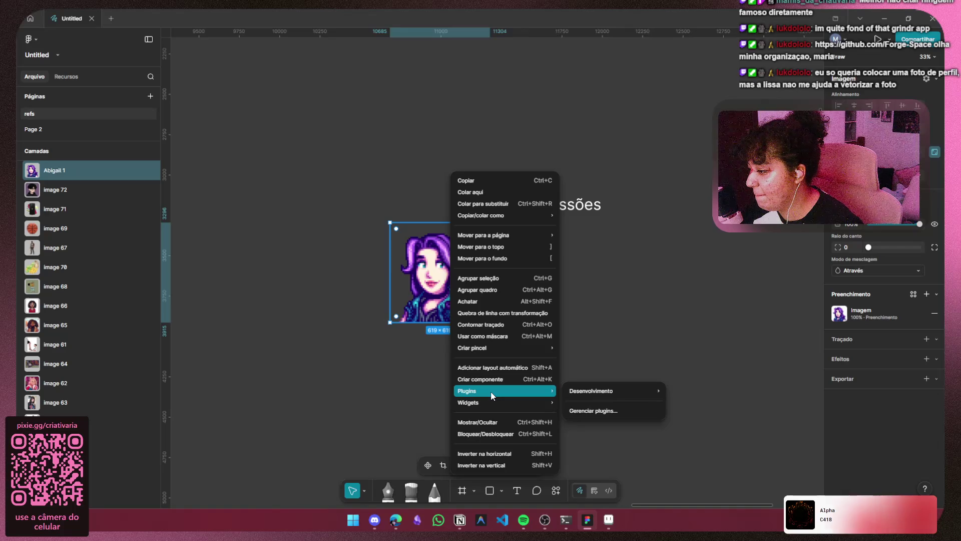
mouse_move(608, 392)
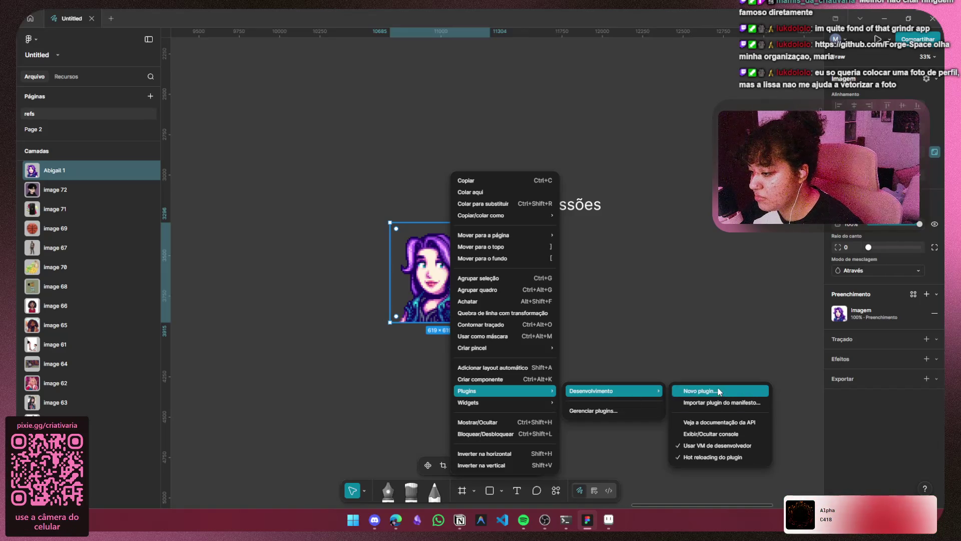
mouse_move(518, 406)
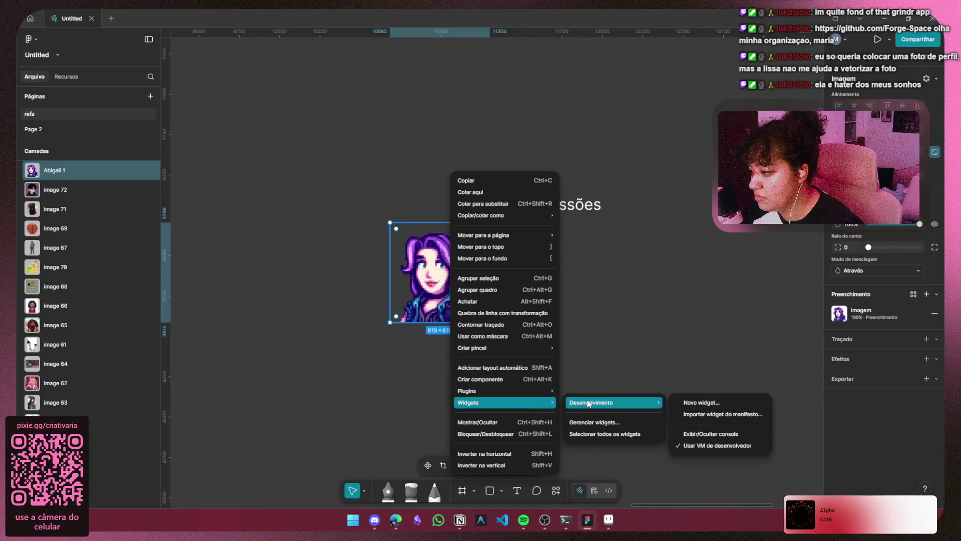
mouse_move(498, 353)
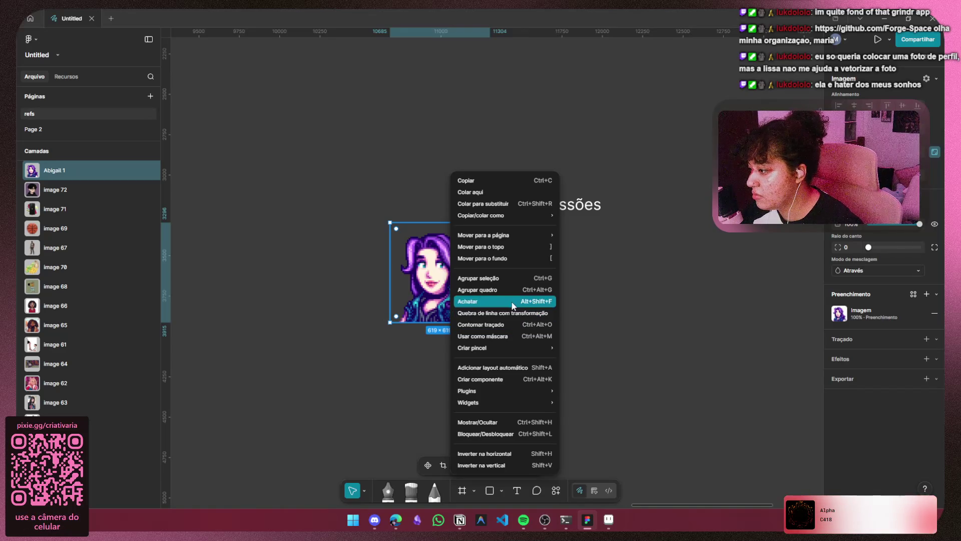
mouse_move(509, 234)
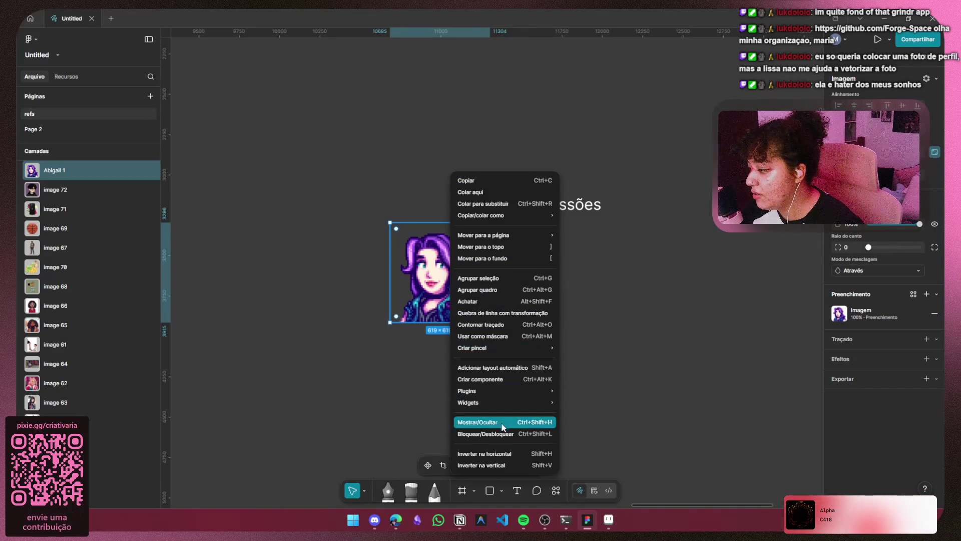
click(856, 380)
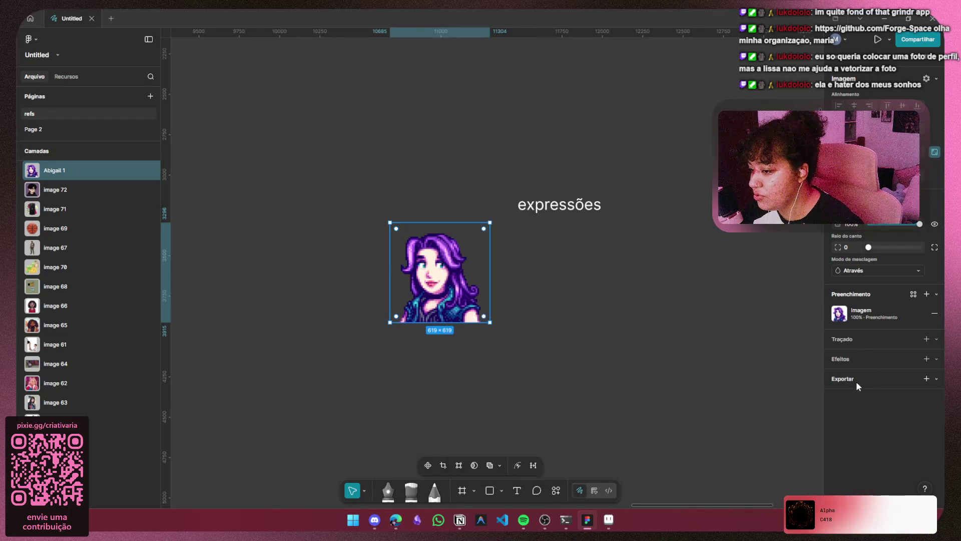
Add a 1x PNG export setting to the Abigail sprite and check its preview.
click(857, 378)
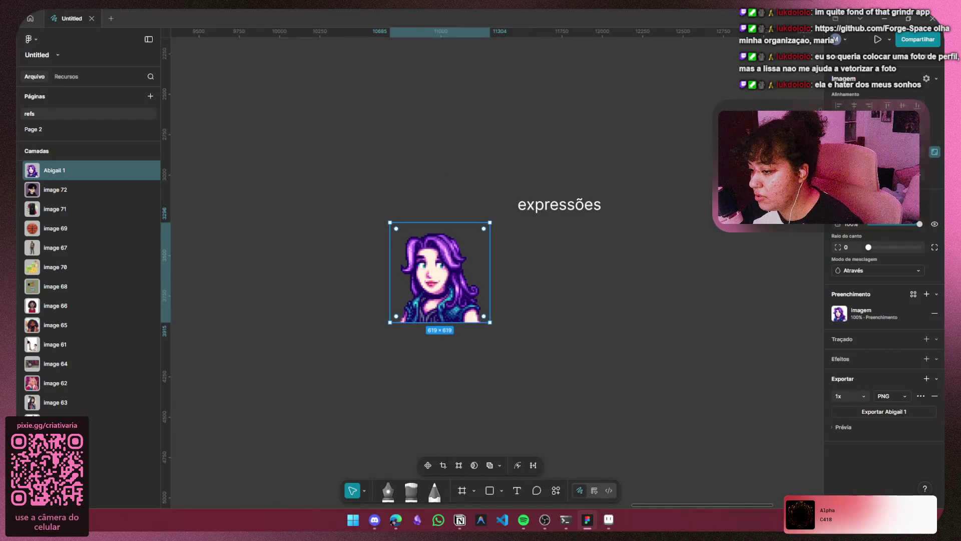
click(904, 395)
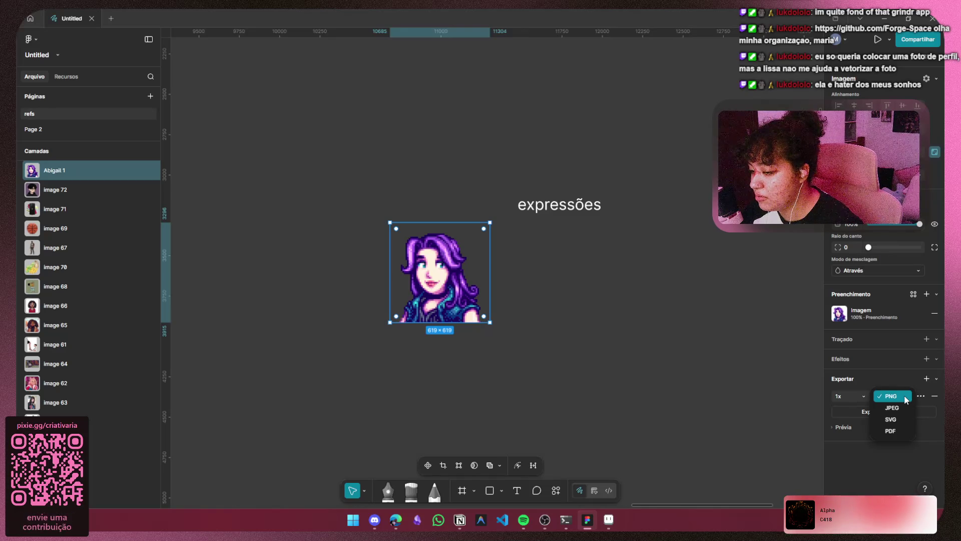
click(905, 395)
click(904, 395)
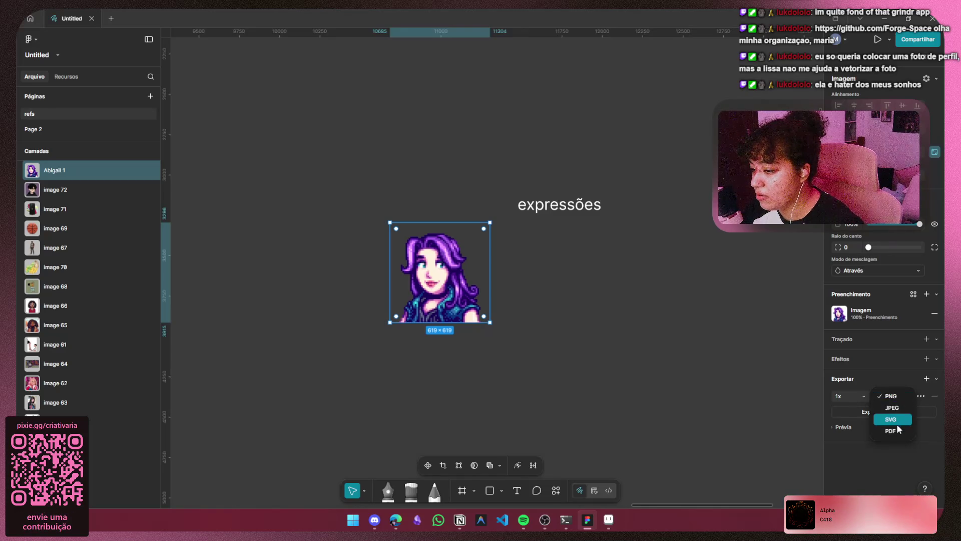
click(843, 437)
click(842, 427)
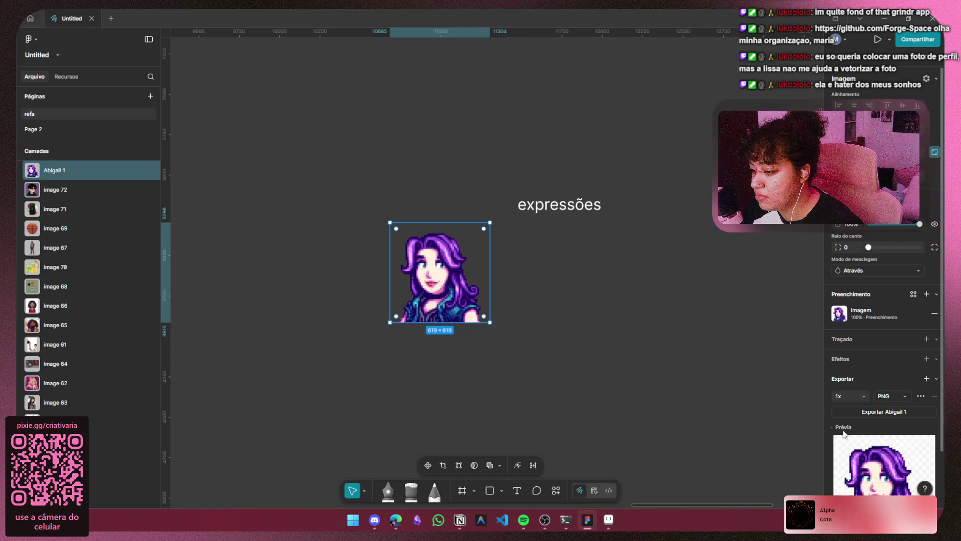
scroll(836, 401, down, 2)
click(839, 371)
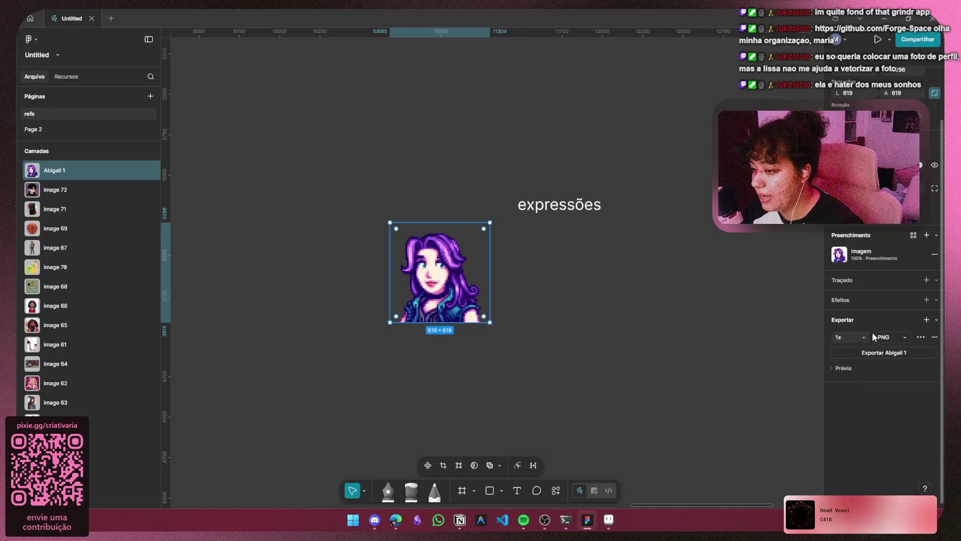
Deselect the sprite and pan out to view the whole reference board.
click(516, 361)
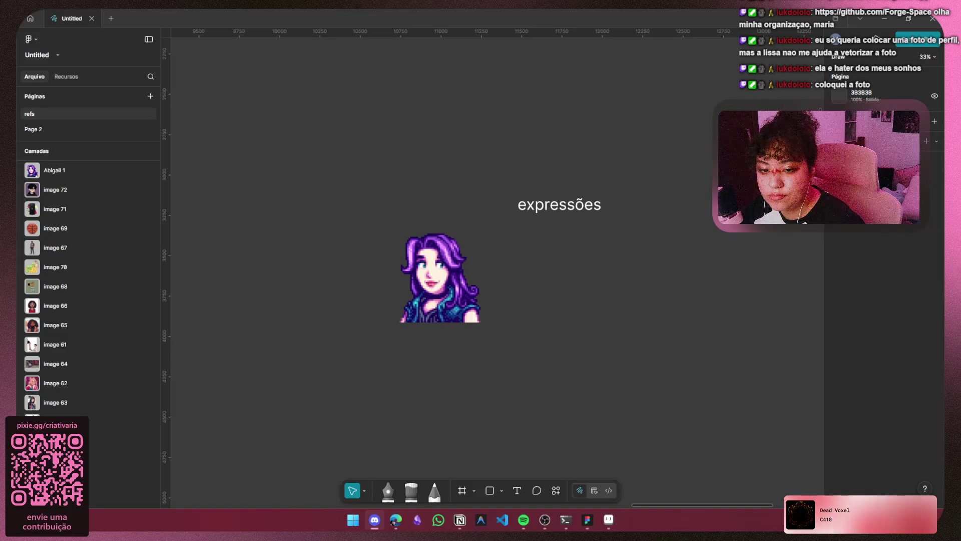
mouse_move(650, 381)
mouse_down()
mouse_move(416, 303)
mouse_move(366, 351)
mouse_move(375, 376)
mouse_up()
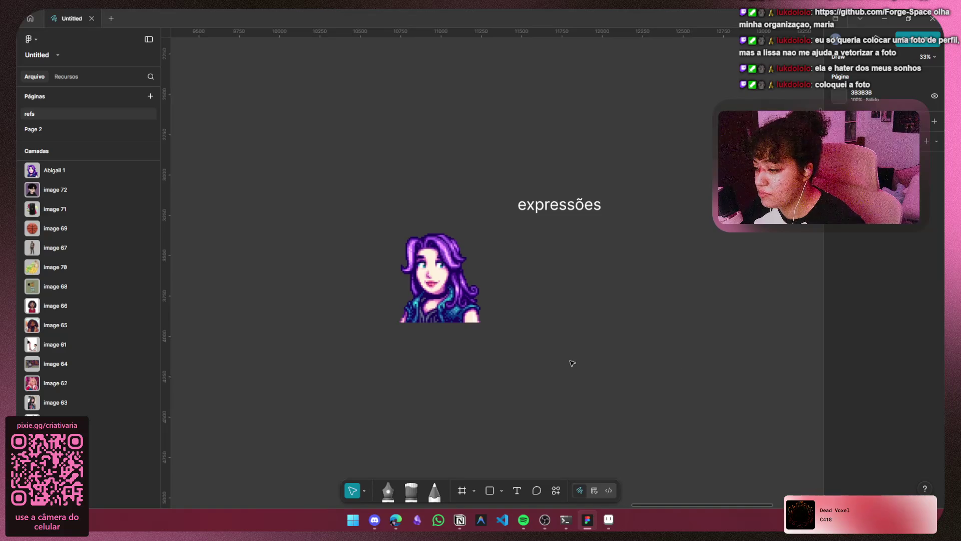
scroll(573, 363, down, 10)
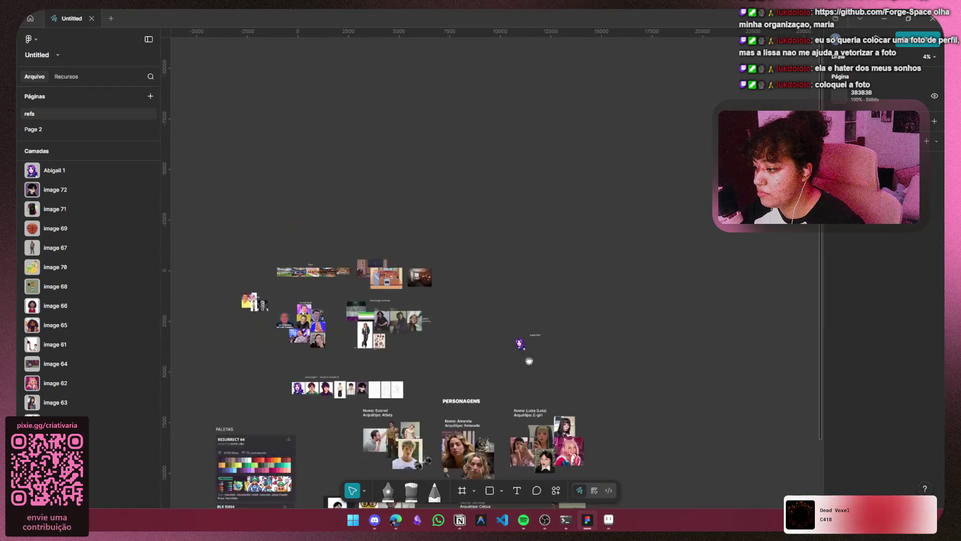
drag(529, 360, 602, 262)
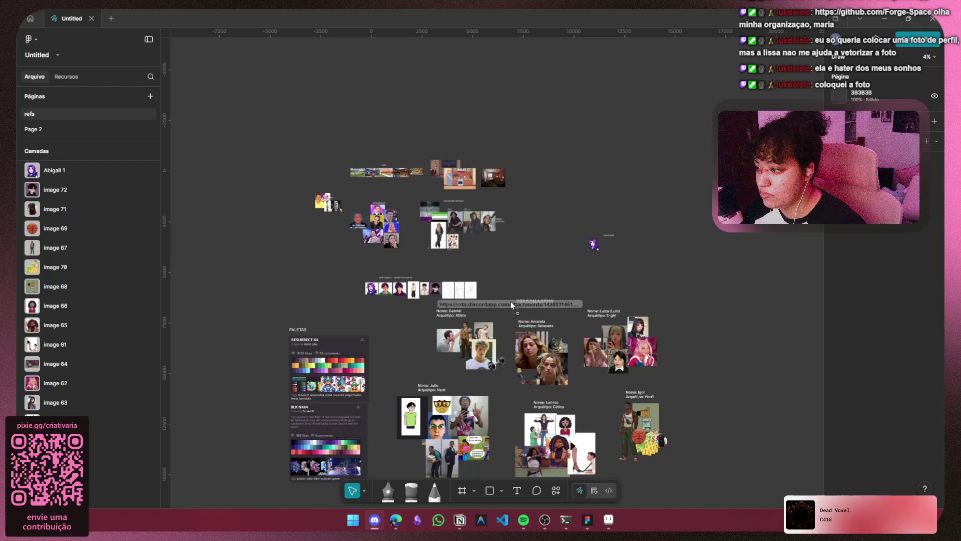
Paste the ForgeSpace logo image onto the board beside the Abigail sprite.
drag(562, 273, 471, 284)
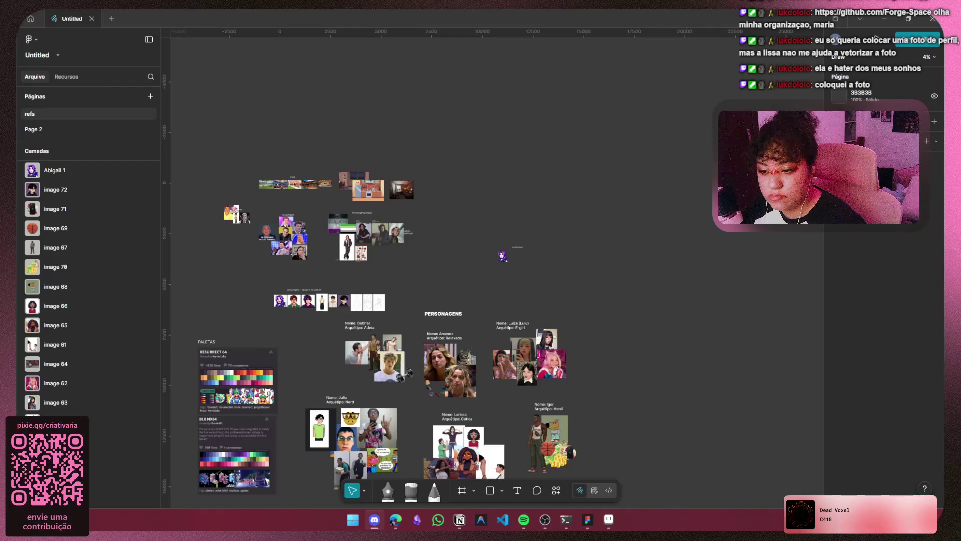
scroll(495, 276, up, 3)
key(ctrl+v)
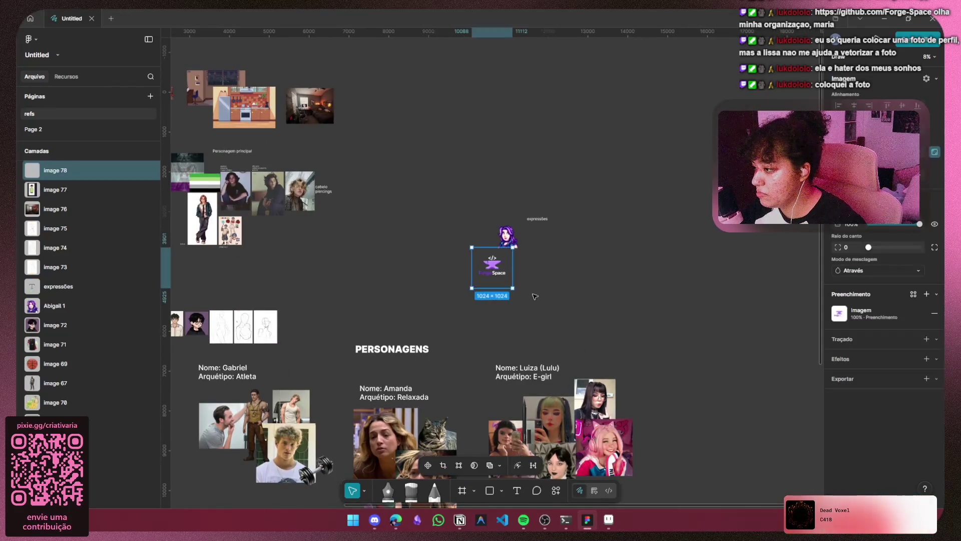
scroll(494, 271, up, 3)
scroll(522, 233, up, 4)
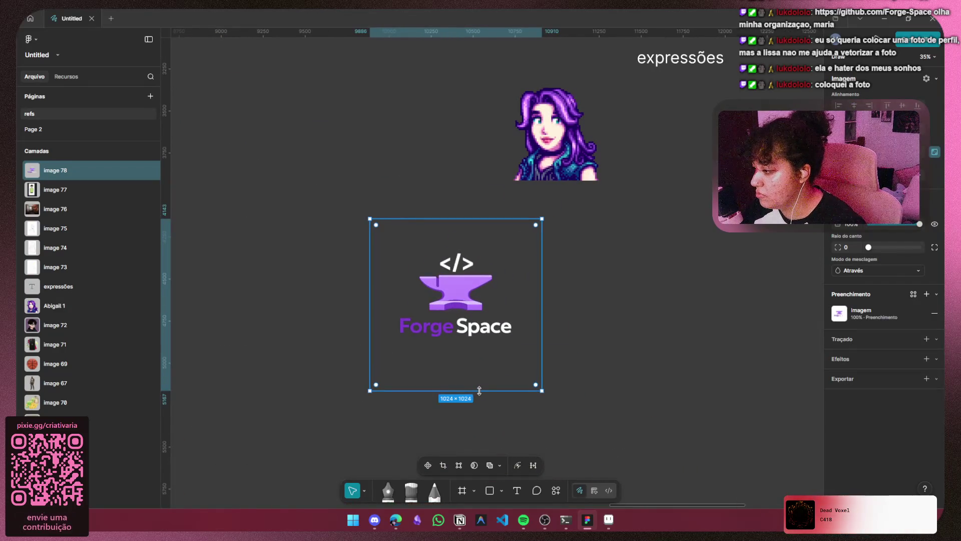
Crop the logo image to 688×544 from all four edges and add an export setting.
drag(479, 391, 479, 341)
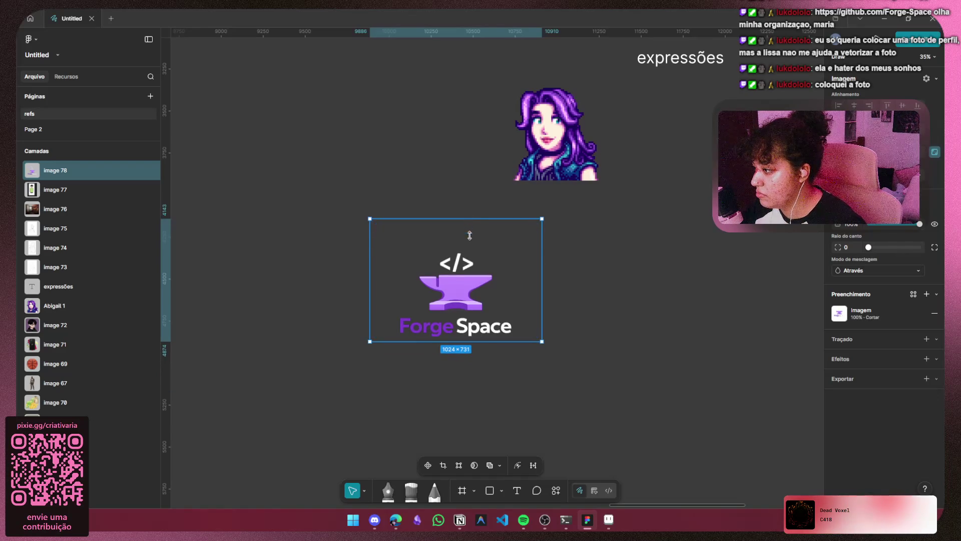
drag(471, 219, 472, 250)
drag(530, 276, 514, 277)
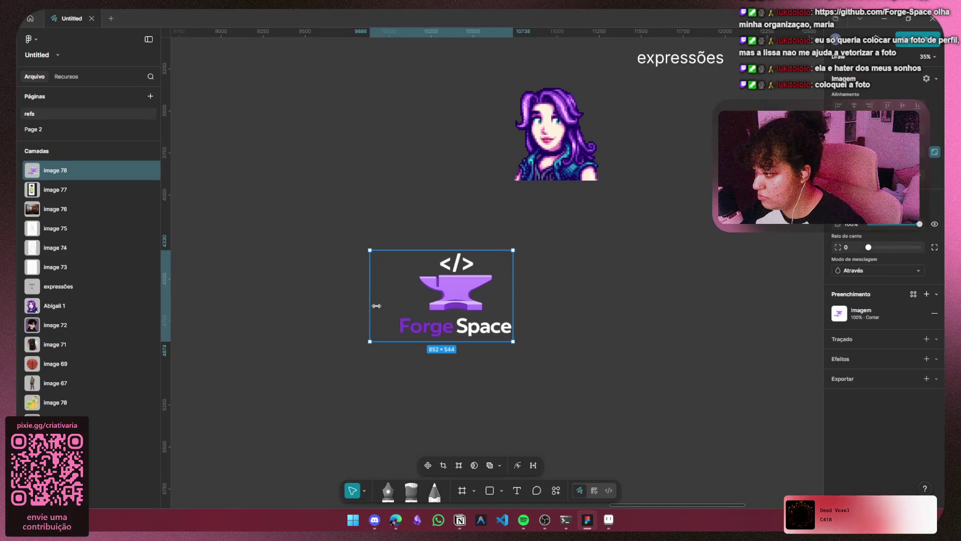
drag(370, 305, 398, 309)
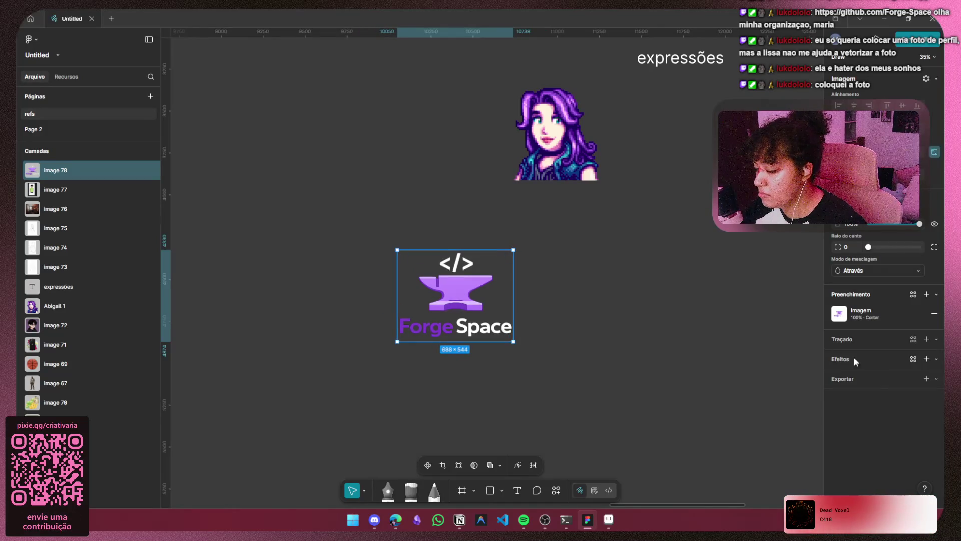
click(876, 378)
Switch the logo's export format from PNG to SVG and export it as image 78.svg.
click(897, 396)
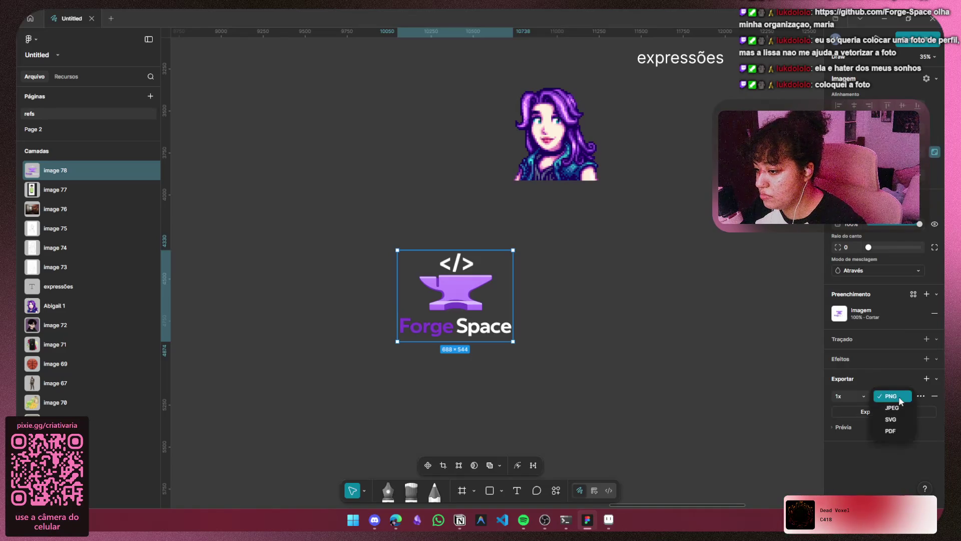
click(893, 419)
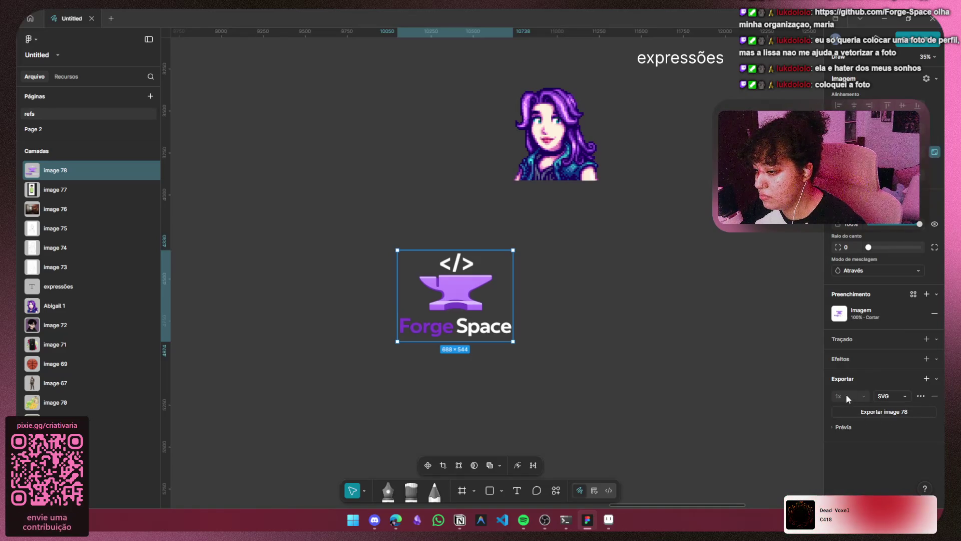
click(842, 428)
scroll(840, 421, down, 1)
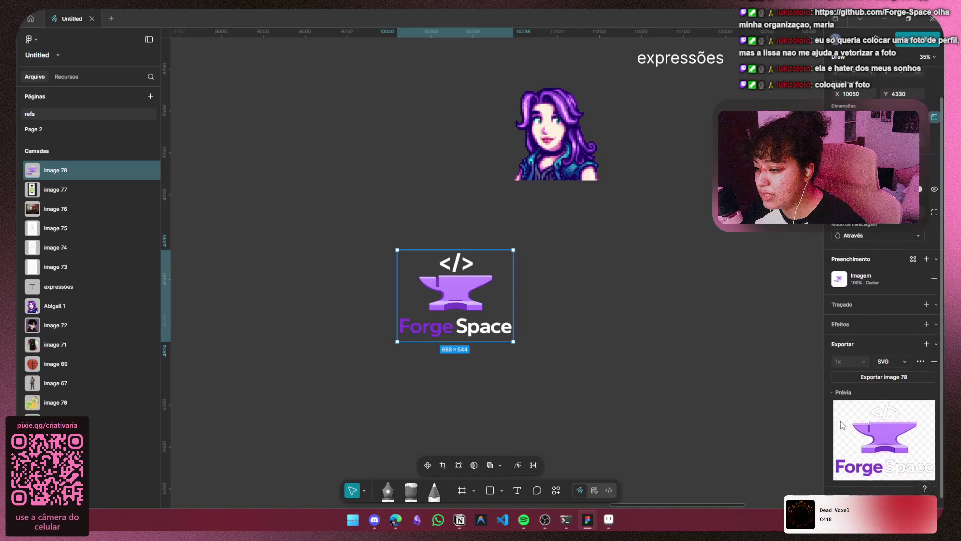
click(890, 357)
click(897, 358)
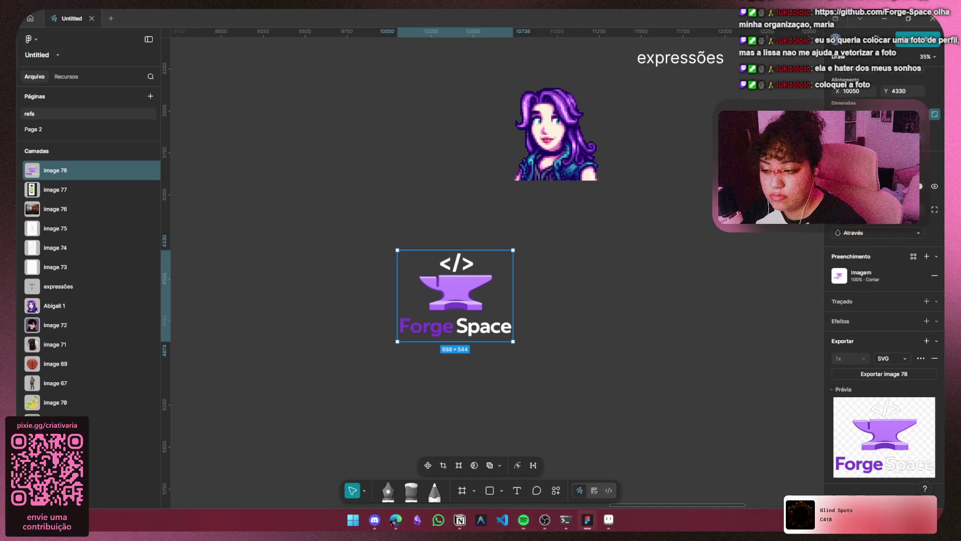
click(876, 377)
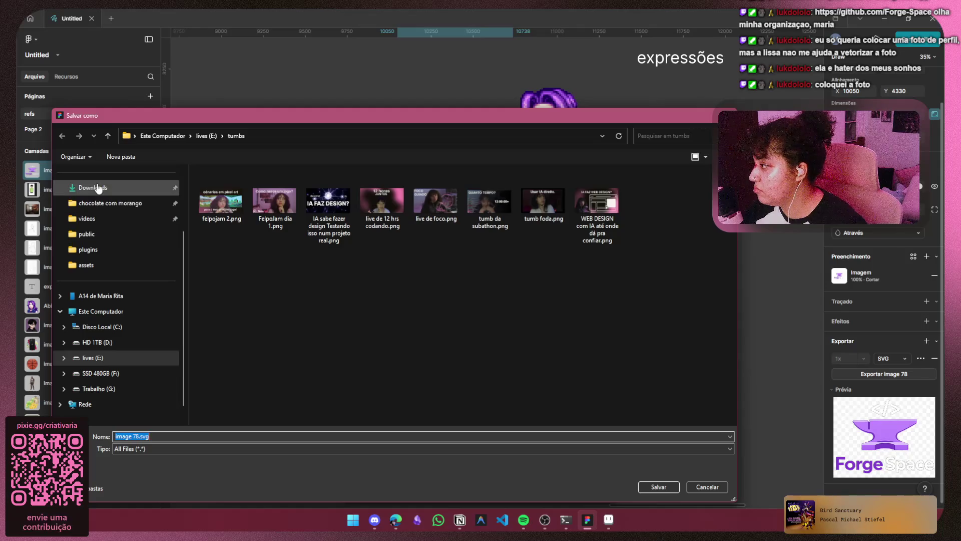
Save image 78.svg into the Downloads folder.
click(98, 188)
click(657, 486)
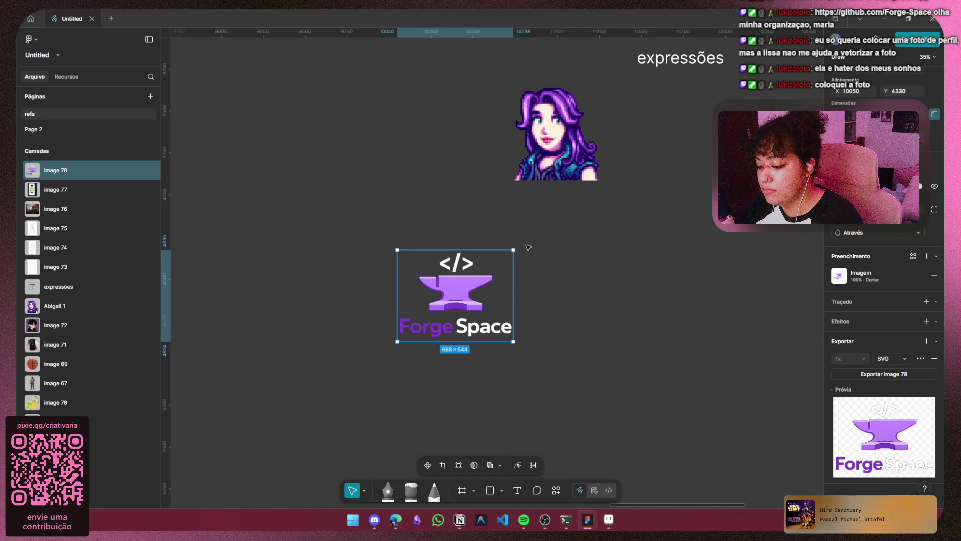
Delete the cropped logo and paste a fresh, full-size 1024×1024 copy.
key(Delete)
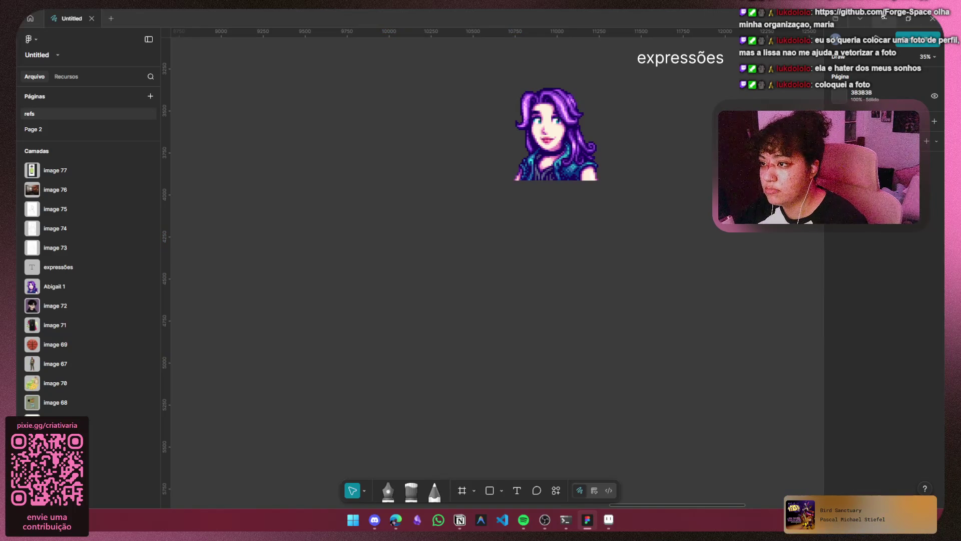
click(884, 17)
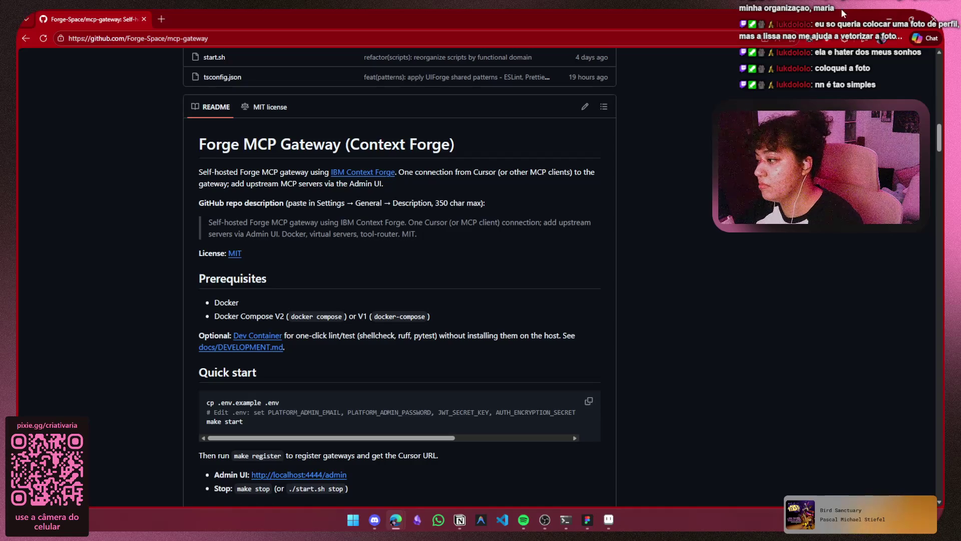
click(588, 525)
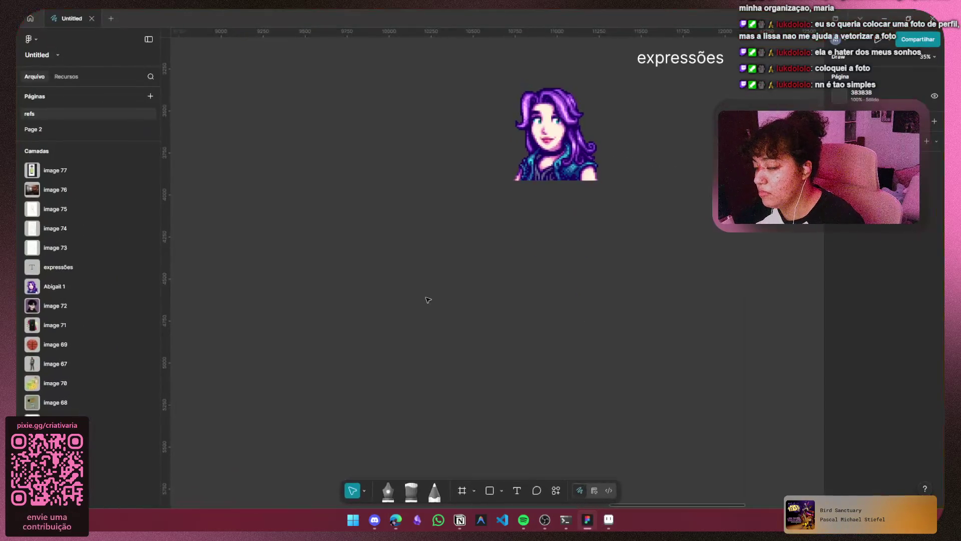
key(ctrl+v)
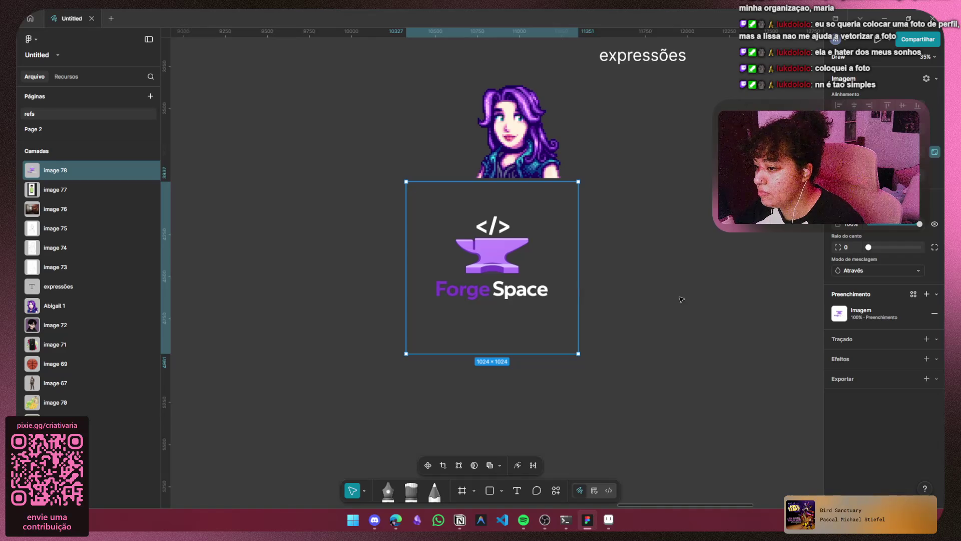
Experiment with the logo's fill, stroke and drop shadows, keeping a single drop shadow.
click(839, 311)
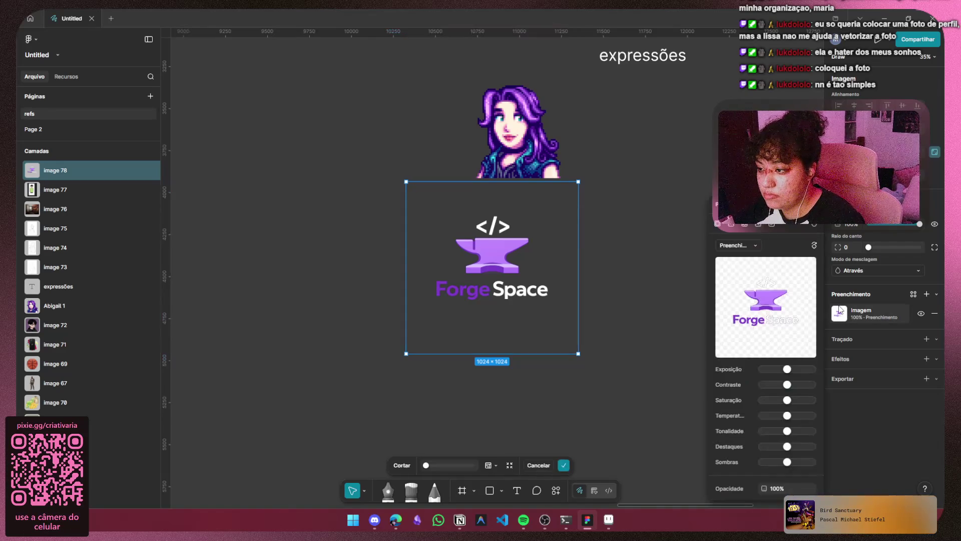
click(840, 311)
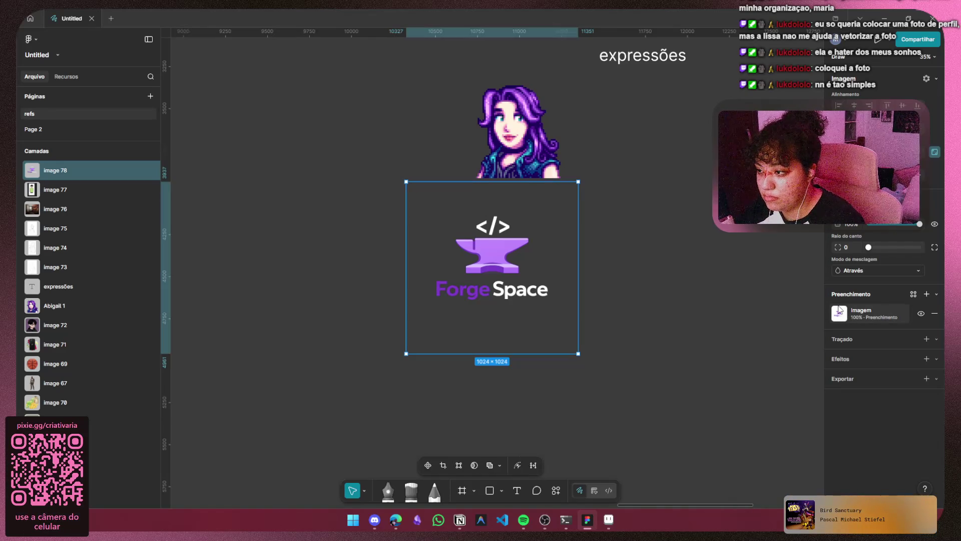
click(837, 342)
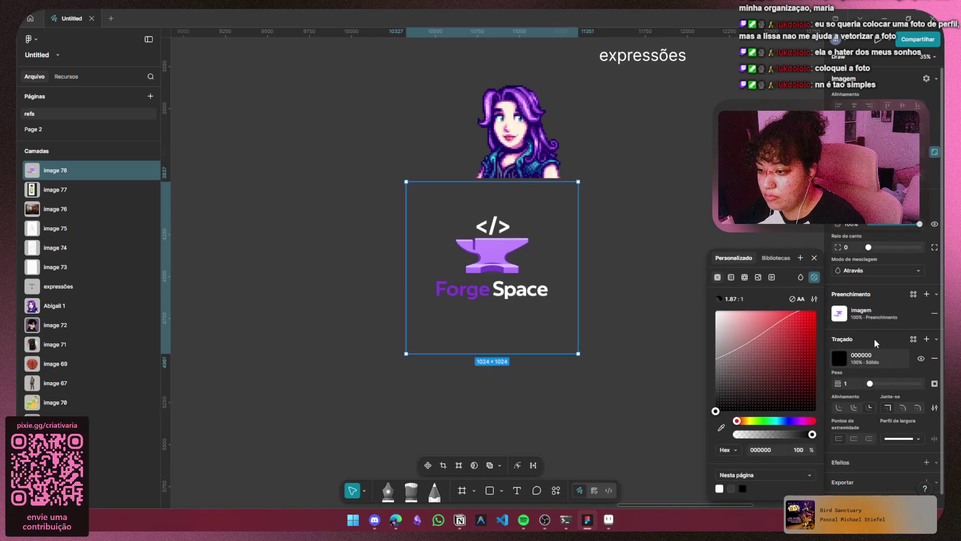
click(933, 357)
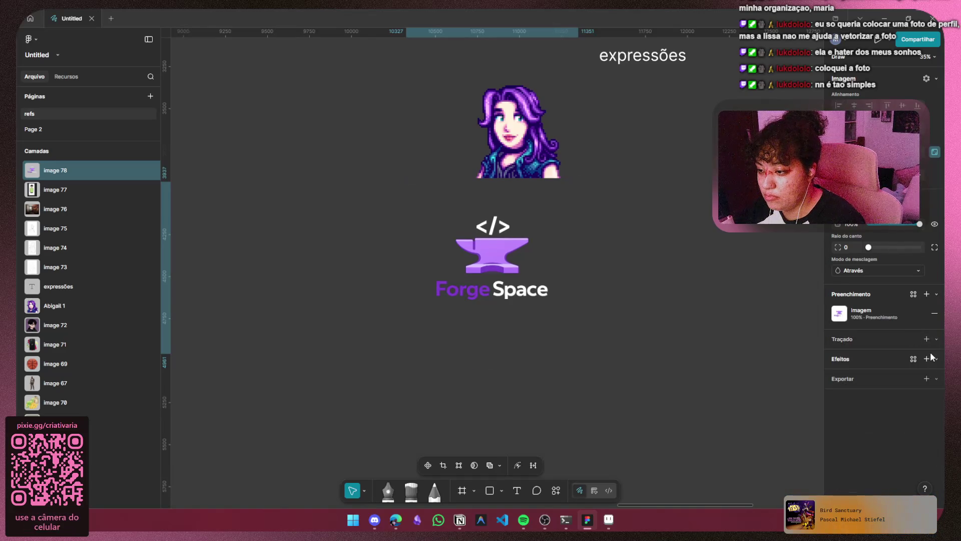
click(887, 362)
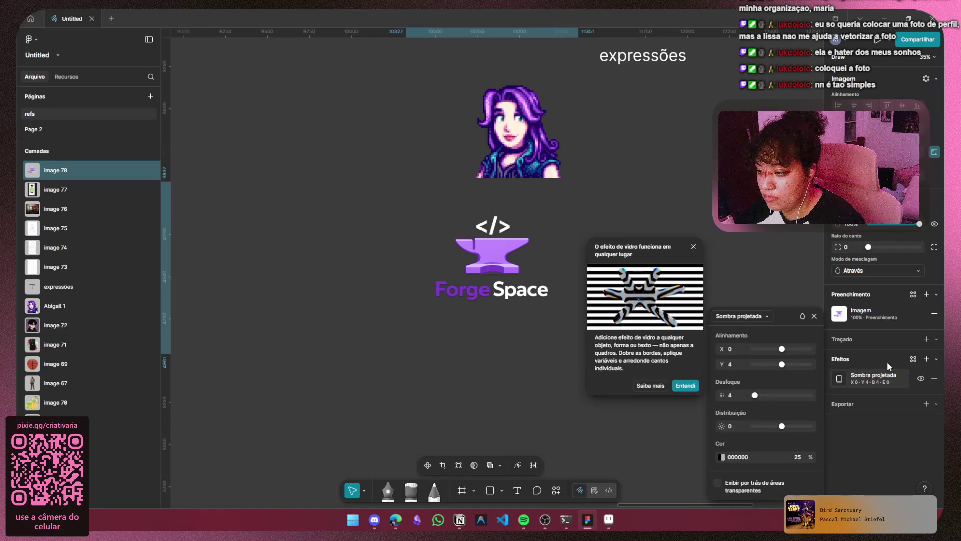
click(927, 359)
click(926, 359)
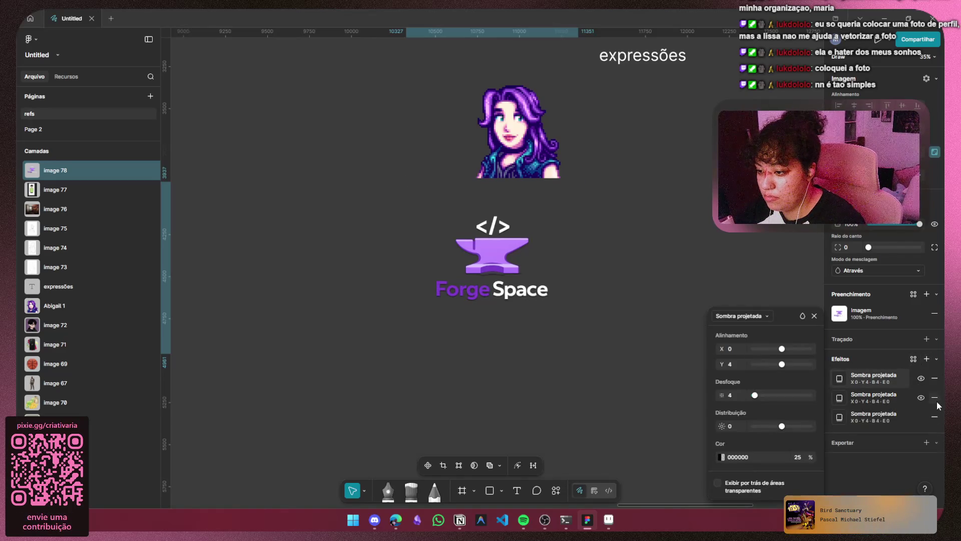
click(935, 417)
click(935, 397)
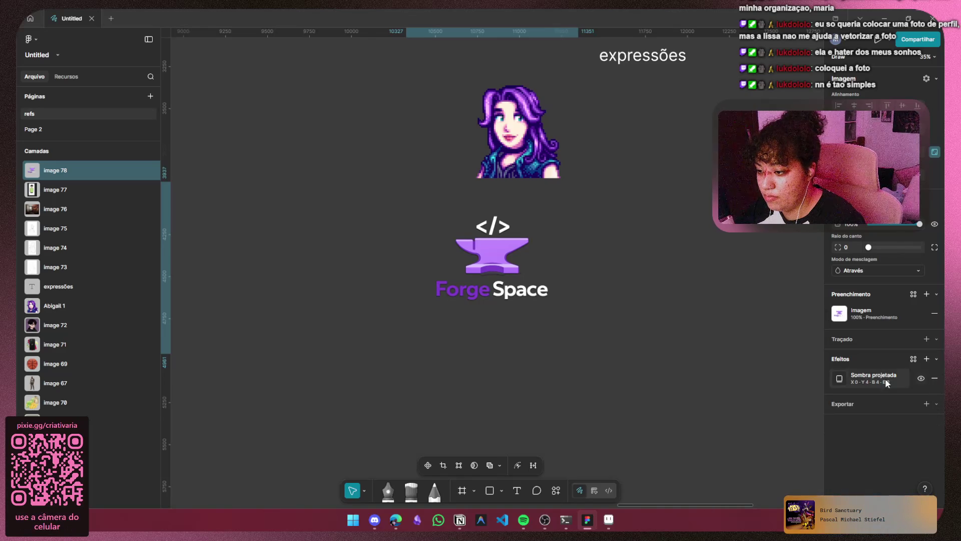
Change the logo's effect type from Sombra projetada to Vidro (glass).
click(836, 379)
click(749, 315)
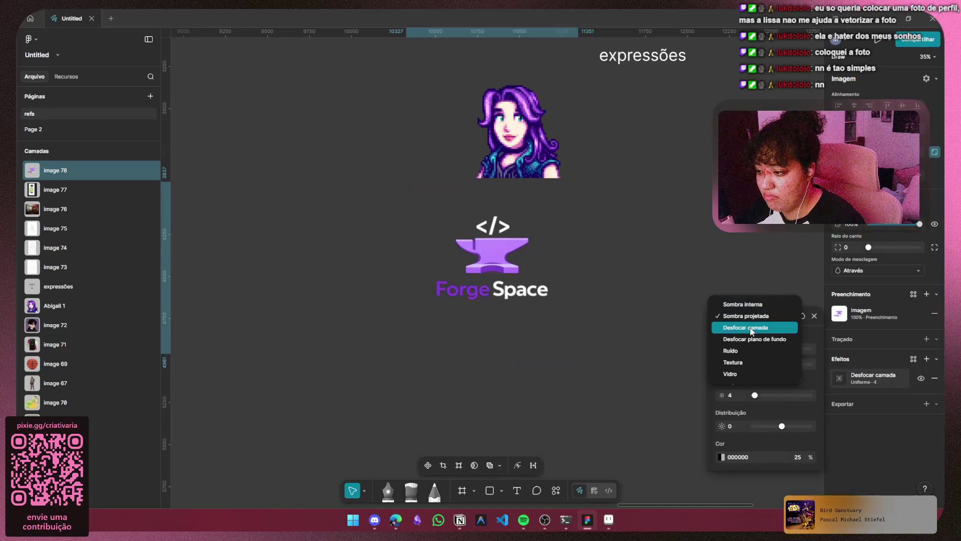
key(Escape)
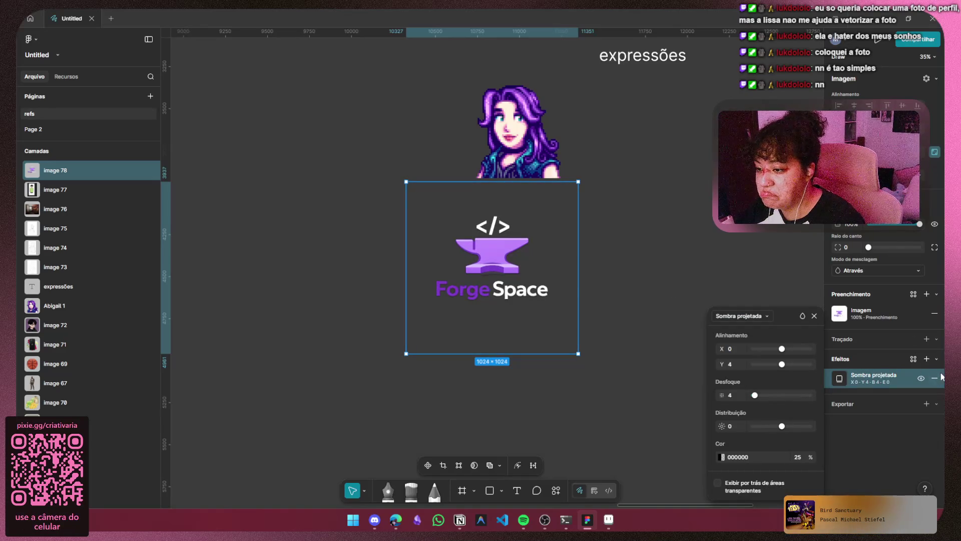
click(749, 316)
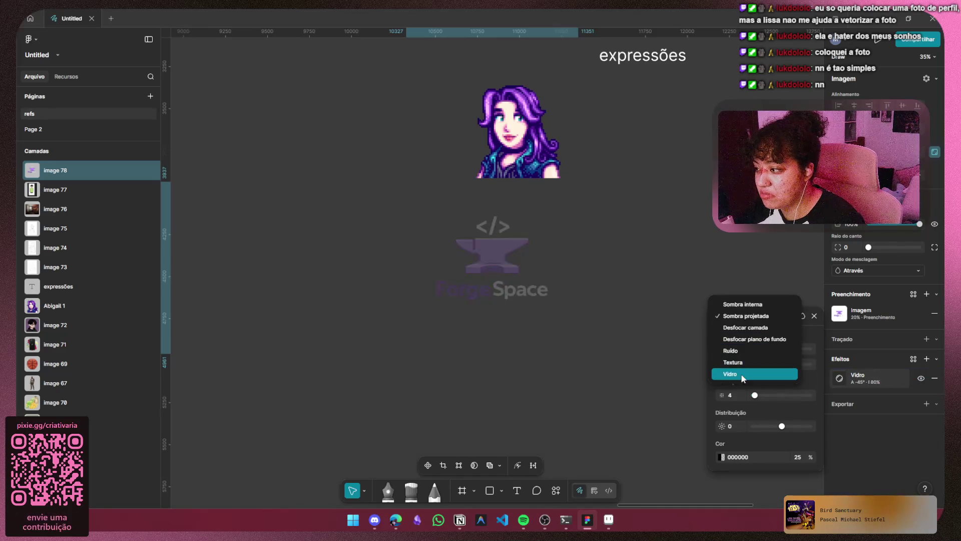
click(743, 376)
Move the logo image lower on the canvas and deselect it.
mouse_move(554, 344)
mouse_down()
mouse_move(565, 234)
mouse_move(544, 286)
mouse_move(542, 412)
mouse_up()
click(561, 292)
click(658, 339)
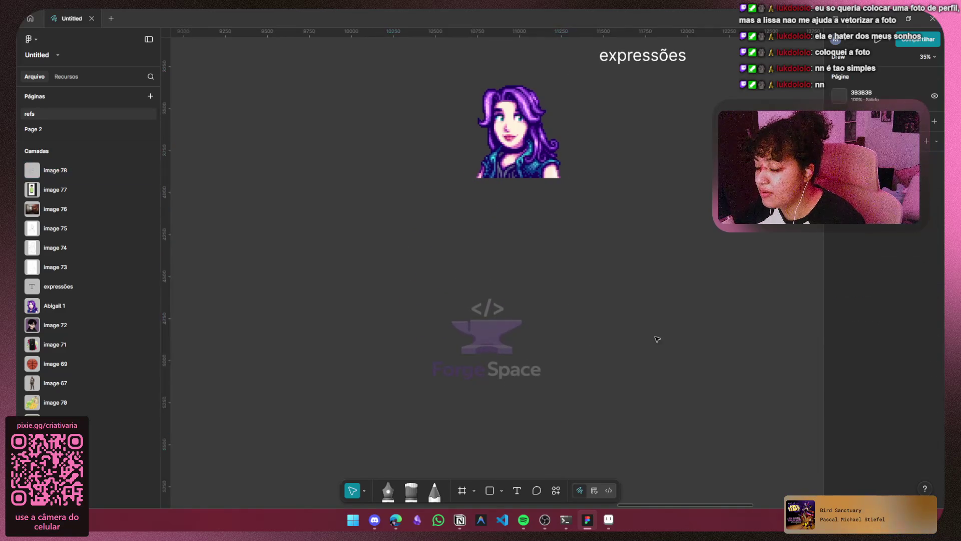
scroll(603, 374, down, 3)
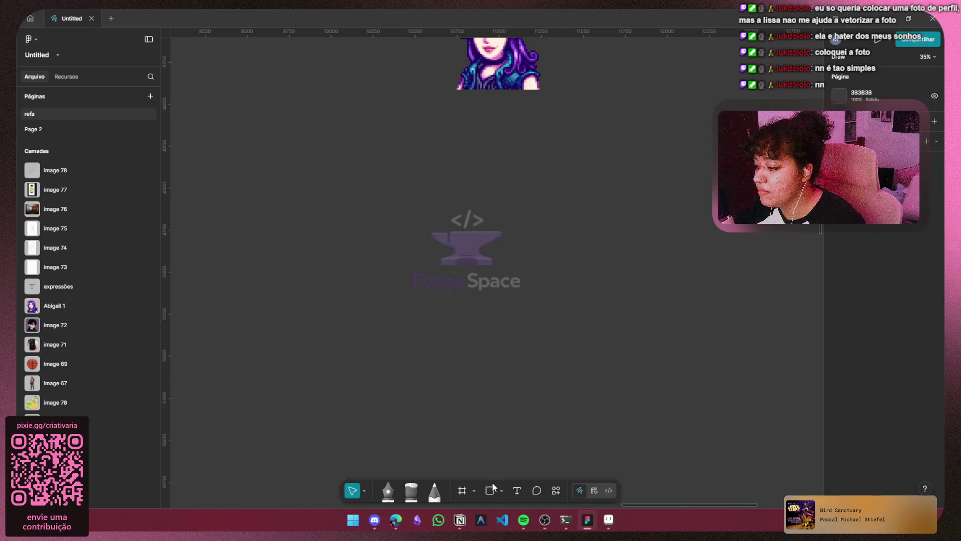
Delete the ForgeSpace logo image from the Figma refs board.
drag(406, 187, 538, 322)
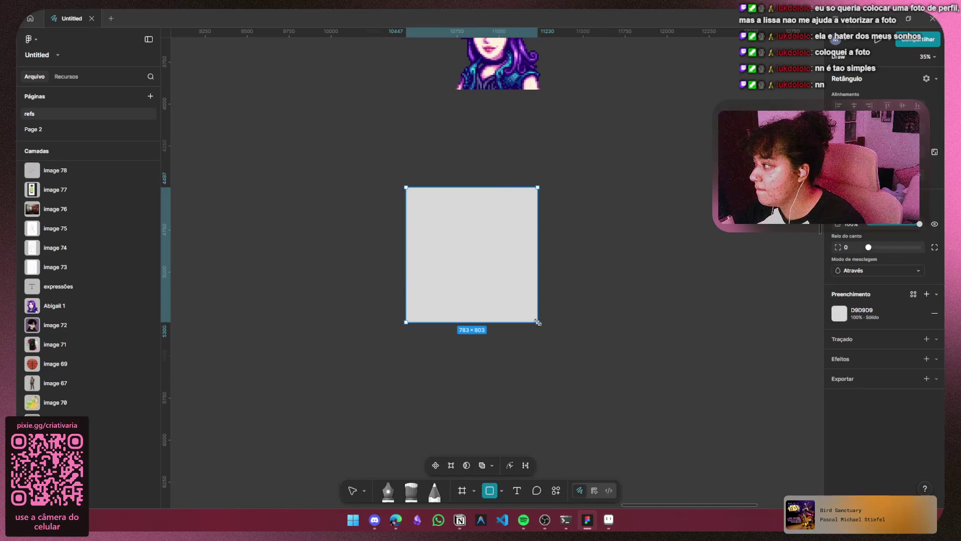
key(Delete)
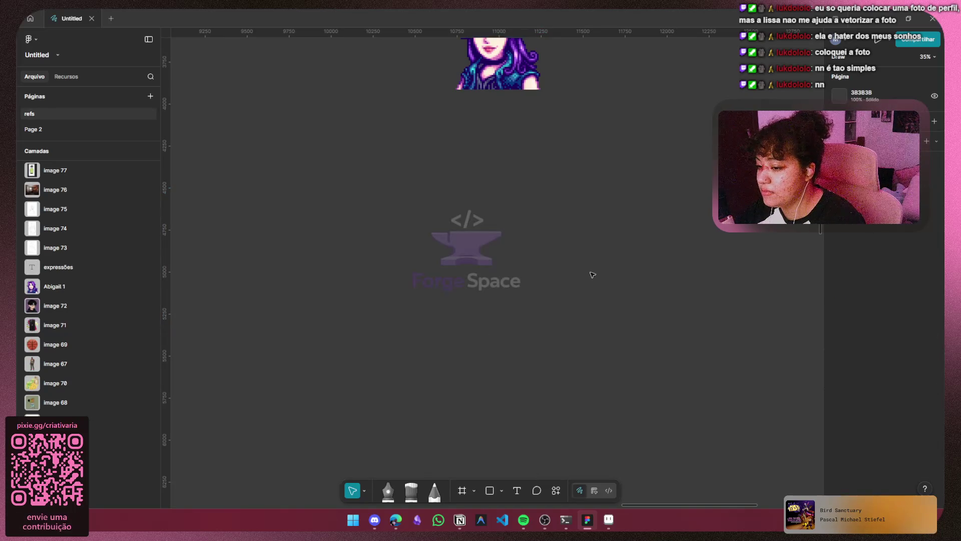
click(467, 267)
key(Delete)
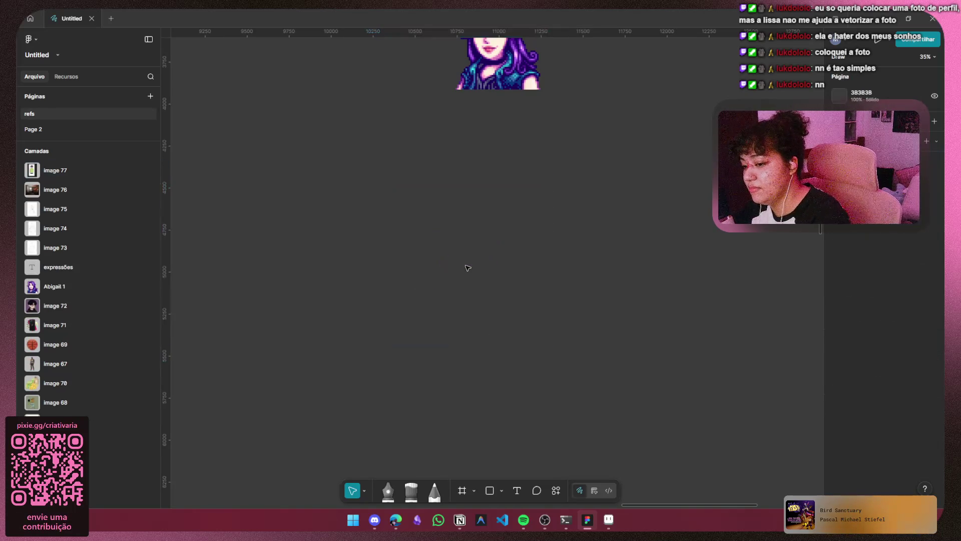
Minimize Figma and bring the Aseprite bedroom sprite back to the front.
scroll(455, 229, down, 5)
drag(509, 232, 727, 265)
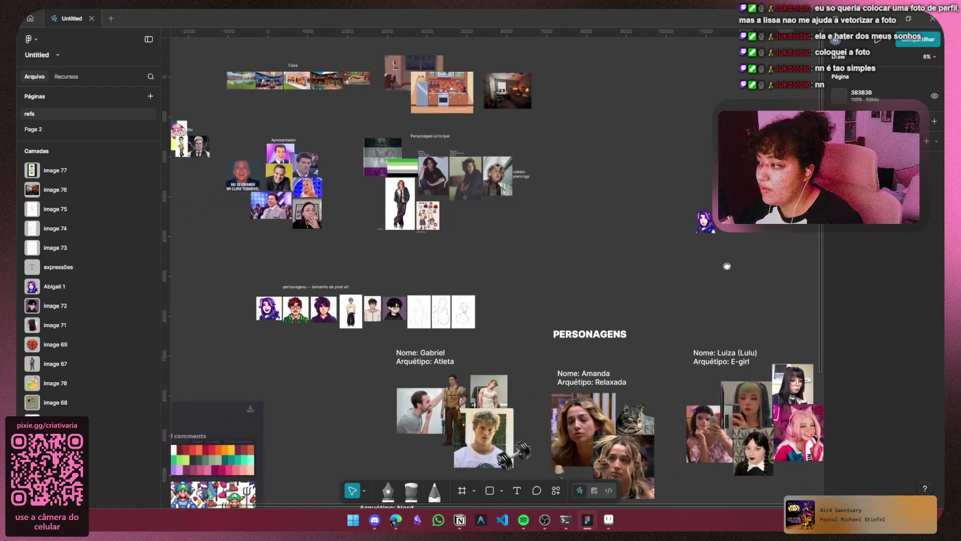
click(889, 14)
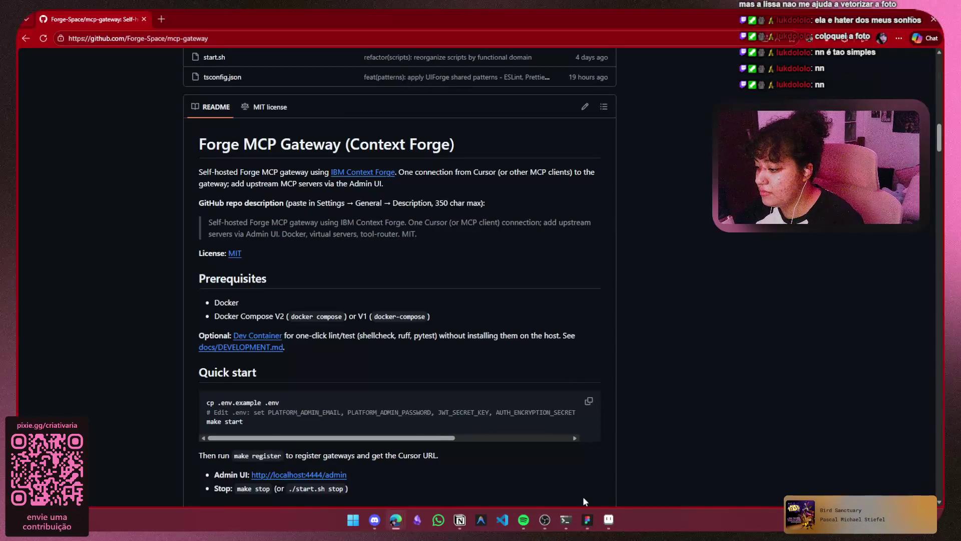
click(609, 520)
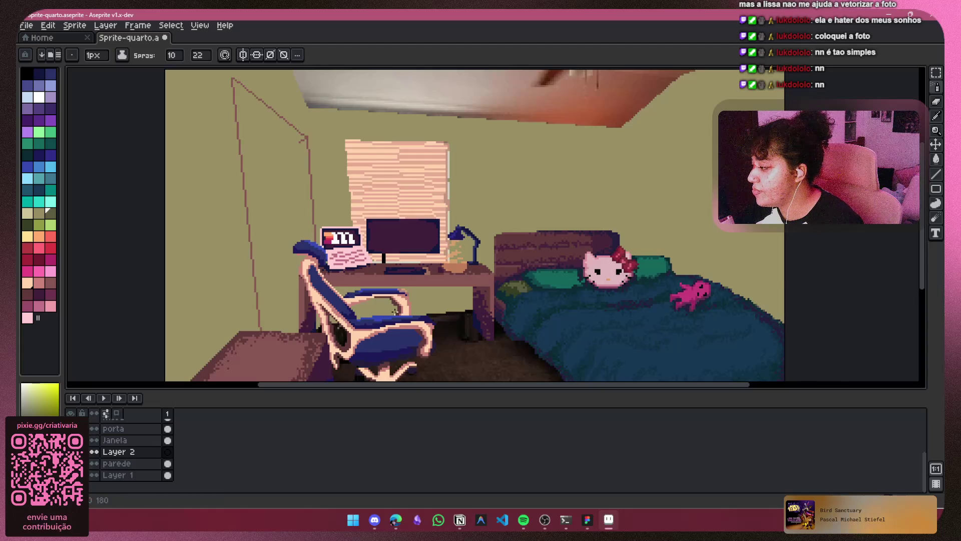
Turn the bedroom photo reference layer back on and select the luz layer.
scroll(395, 312, right, 4)
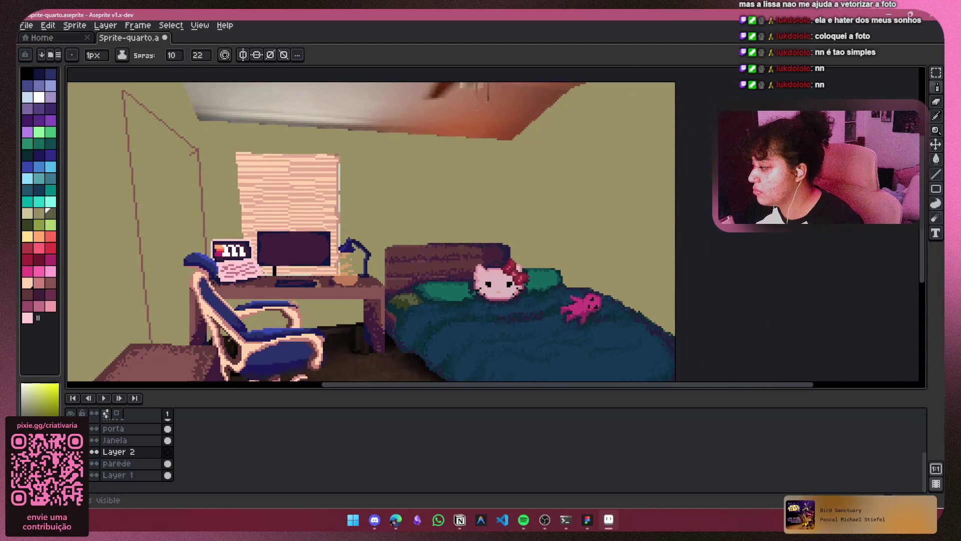
click(71, 452)
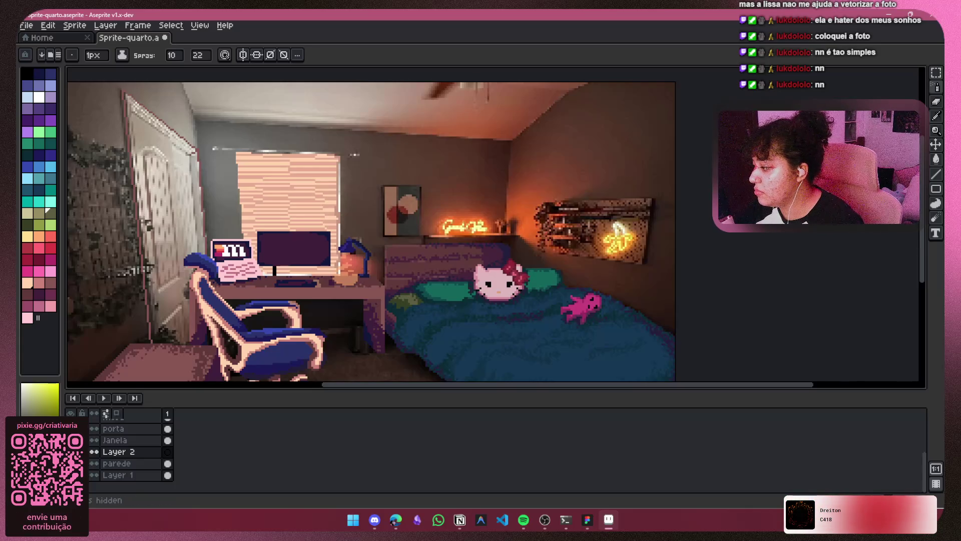
click(70, 452)
click(71, 452)
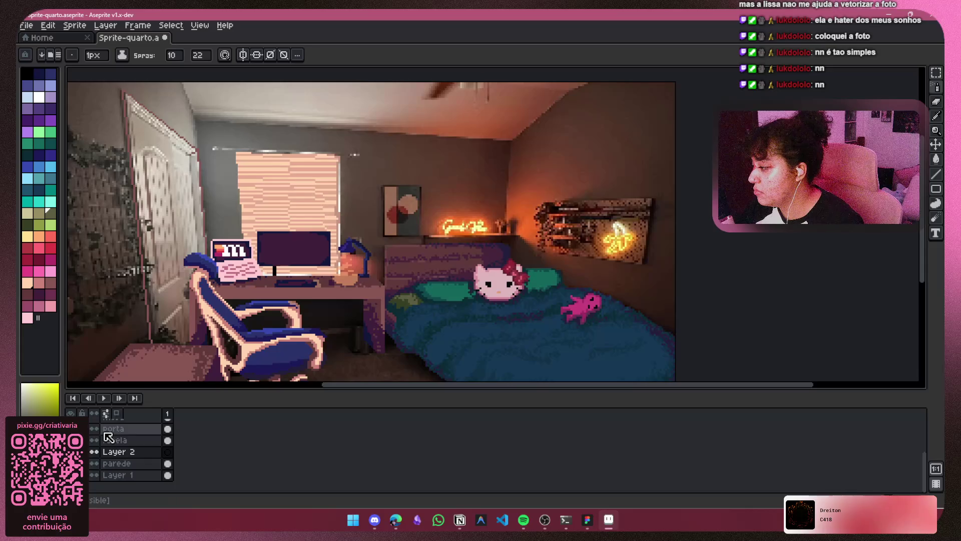
scroll(130, 441, up, 5)
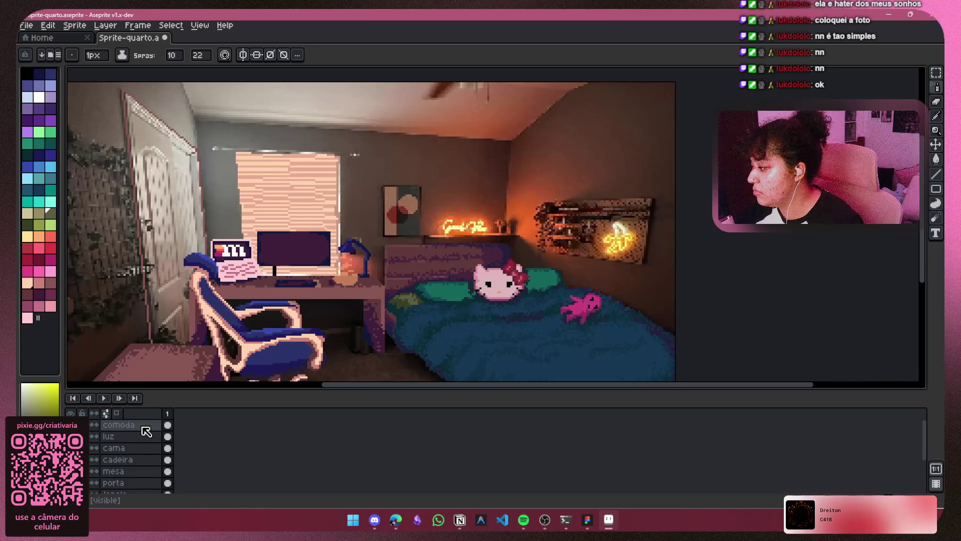
click(144, 427)
click(135, 436)
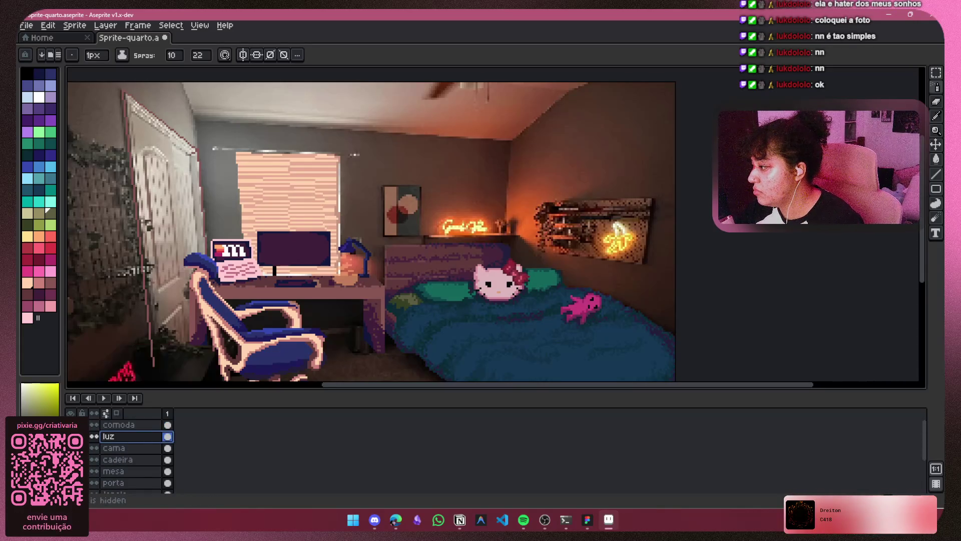
mouse_move(375, 223)
mouse_down()
mouse_move(455, 120)
mouse_move(475, 114)
mouse_move(461, 134)
mouse_up()
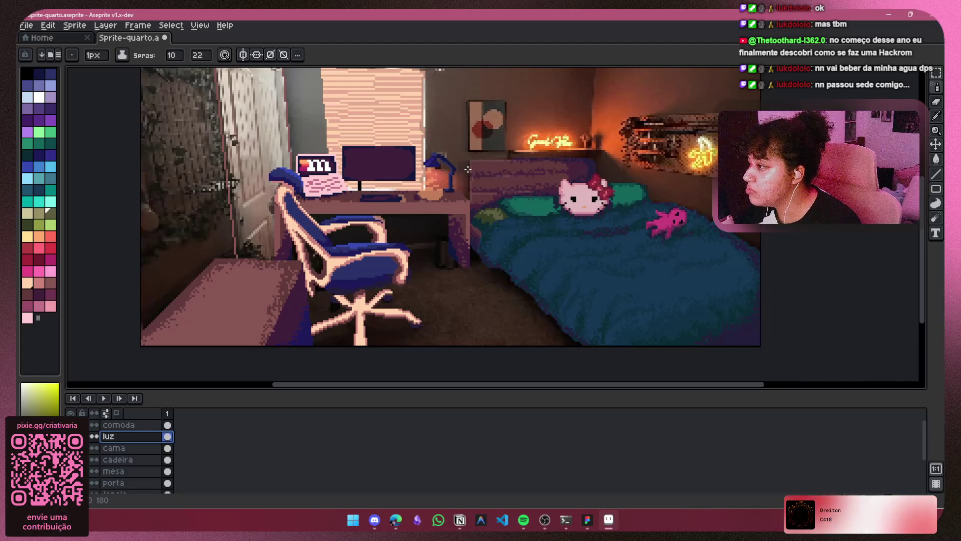
Flick the photo reference on and off to compare the pixel art, leaving it visible.
scroll(460, 134, up, 3)
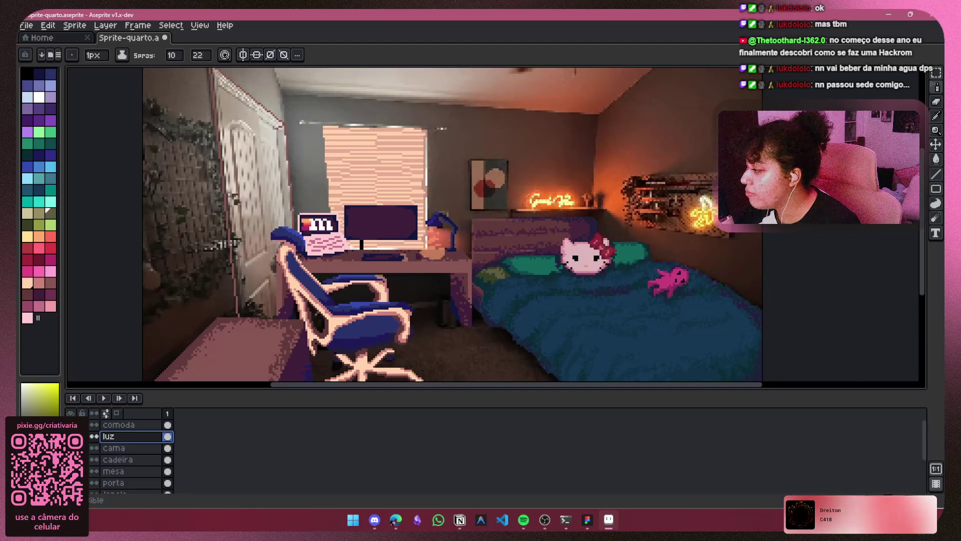
scroll(104, 472, down, 3)
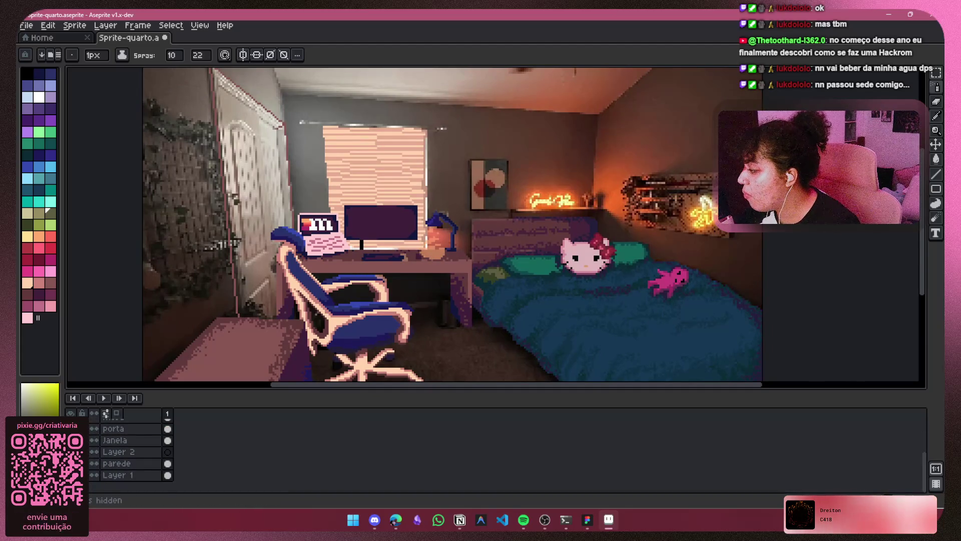
click(93, 475)
click(94, 475)
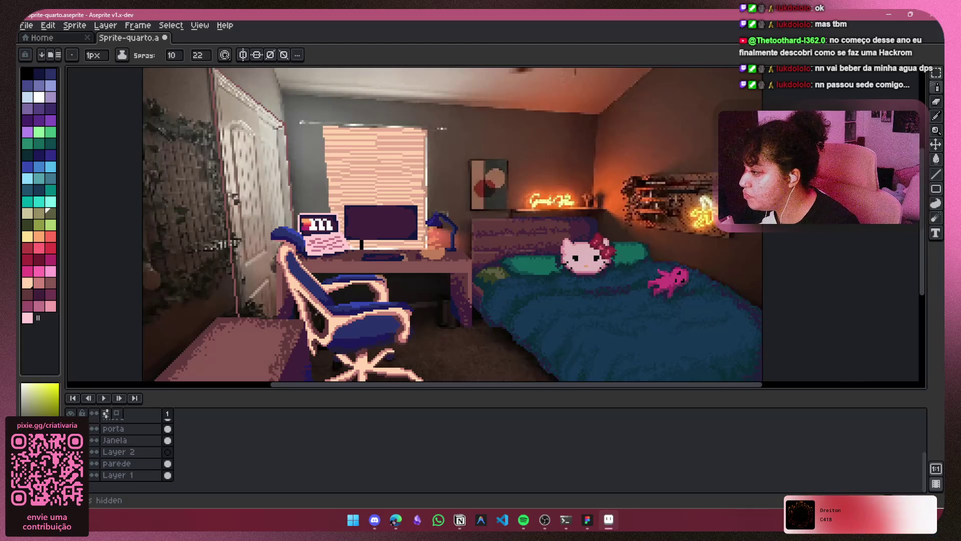
click(93, 475)
click(94, 474)
click(94, 475)
click(93, 475)
click(94, 475)
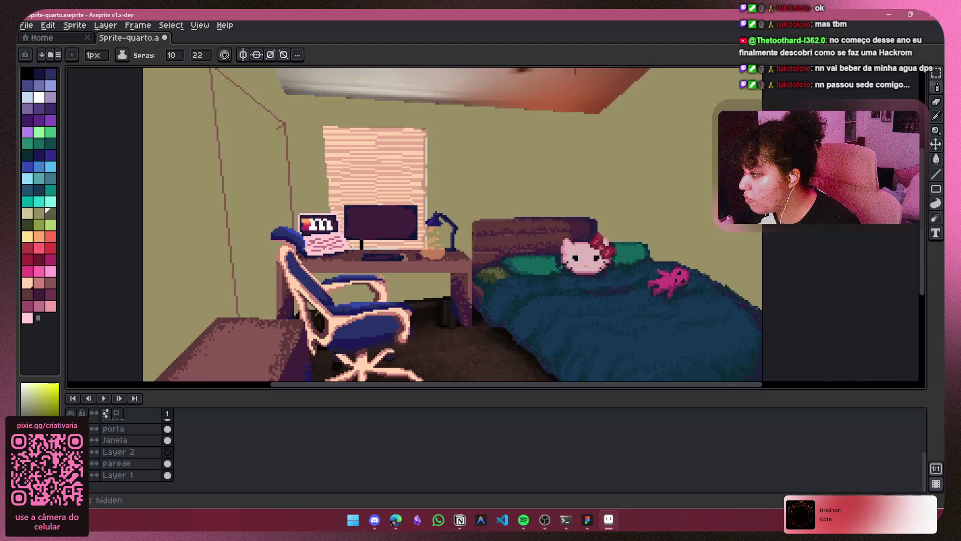
click(93, 474)
click(94, 475)
click(94, 475)
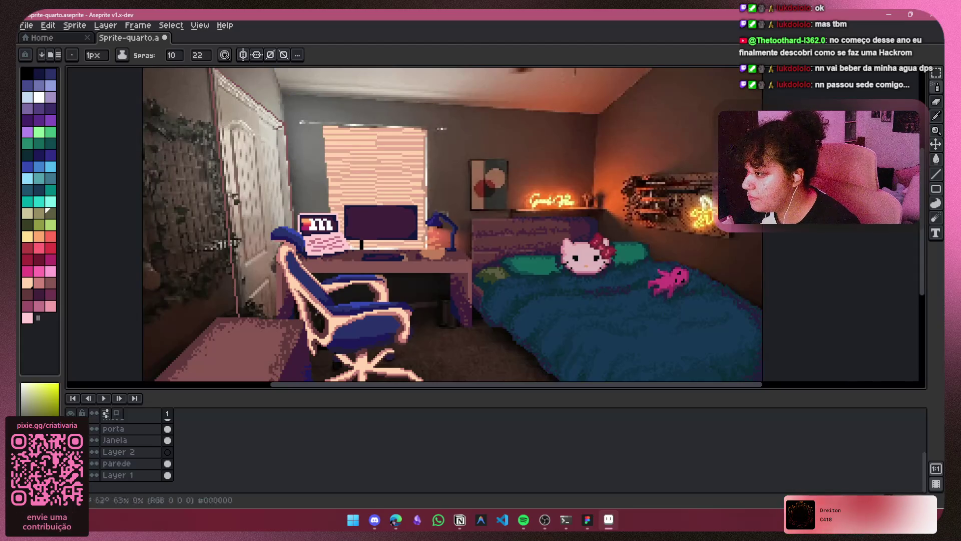
Keep the brush at 1px and select Layer 2 for painting.
drag(445, 237, 348, 237)
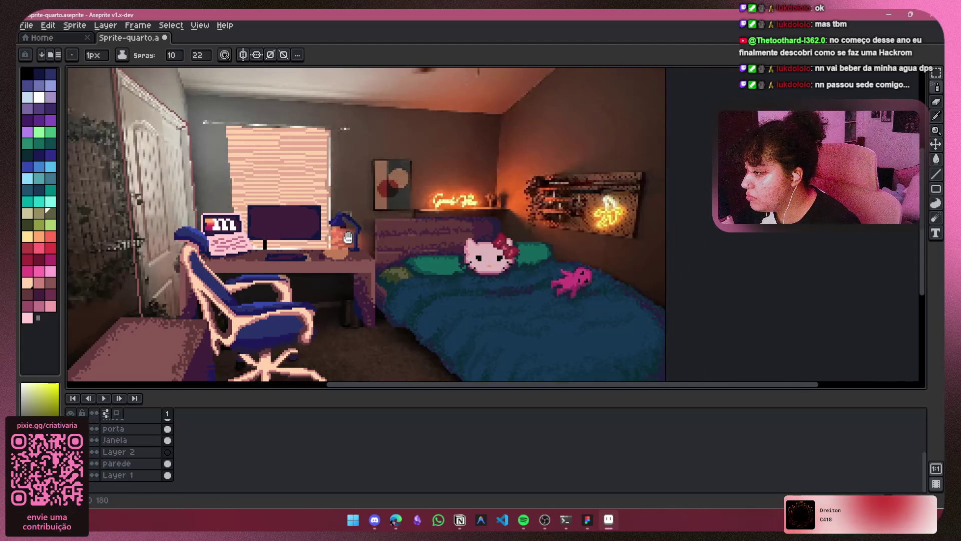
key(plus)
key(plus)
key(plus)
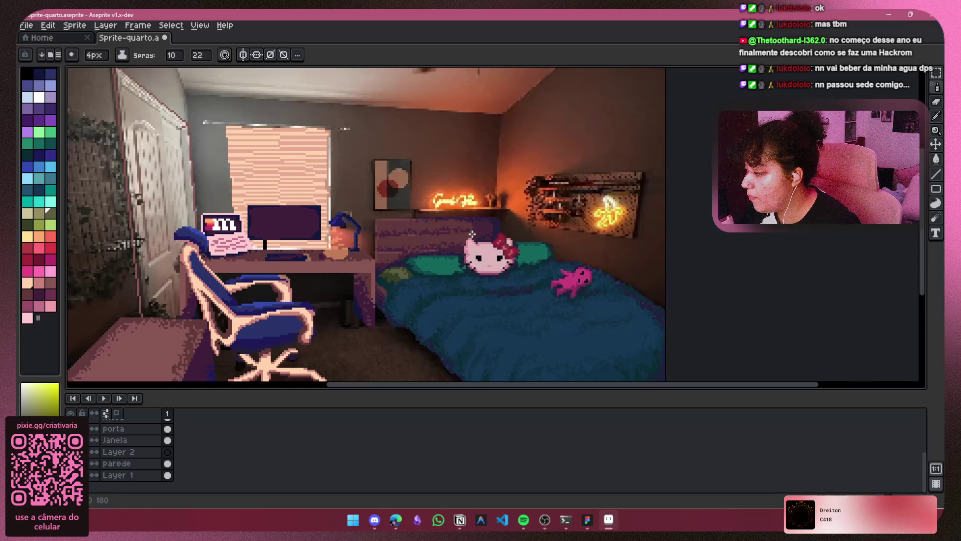
key(minus)
key(minus)
key(minus)
click(119, 452)
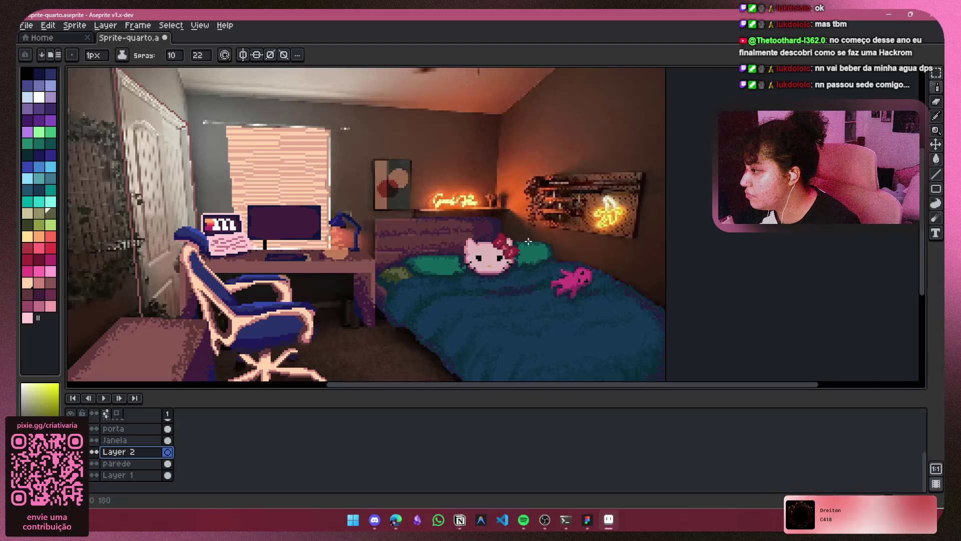
scroll(528, 242, up, 5)
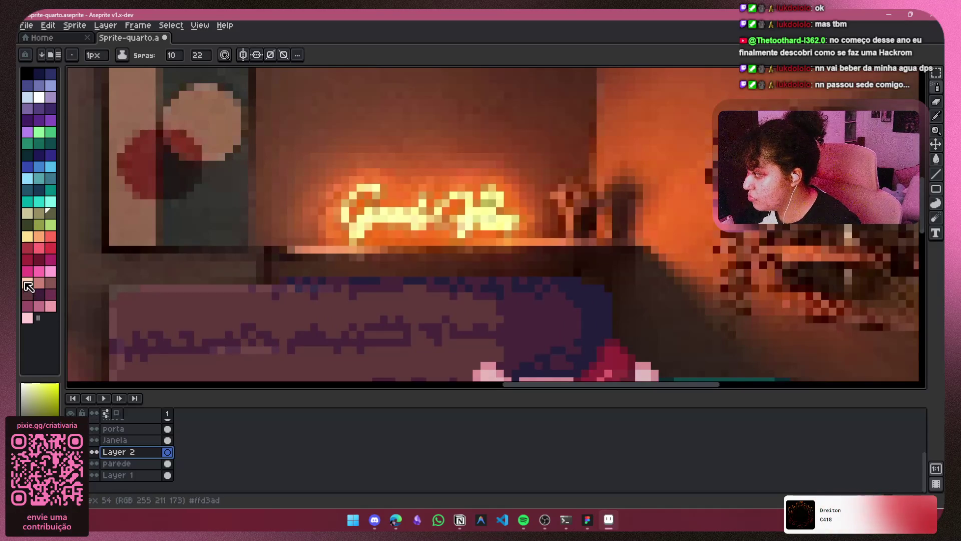
Draw a peach highlight line along the shelf edge with the 1px Pencil.
click(27, 284)
drag(282, 249, 368, 249)
key(v)
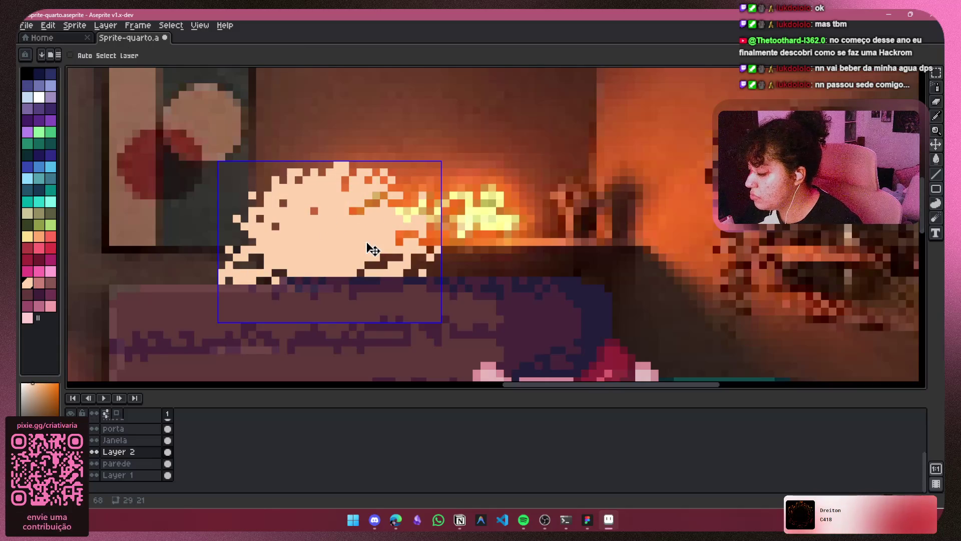
key(ctrl+z)
key(b)
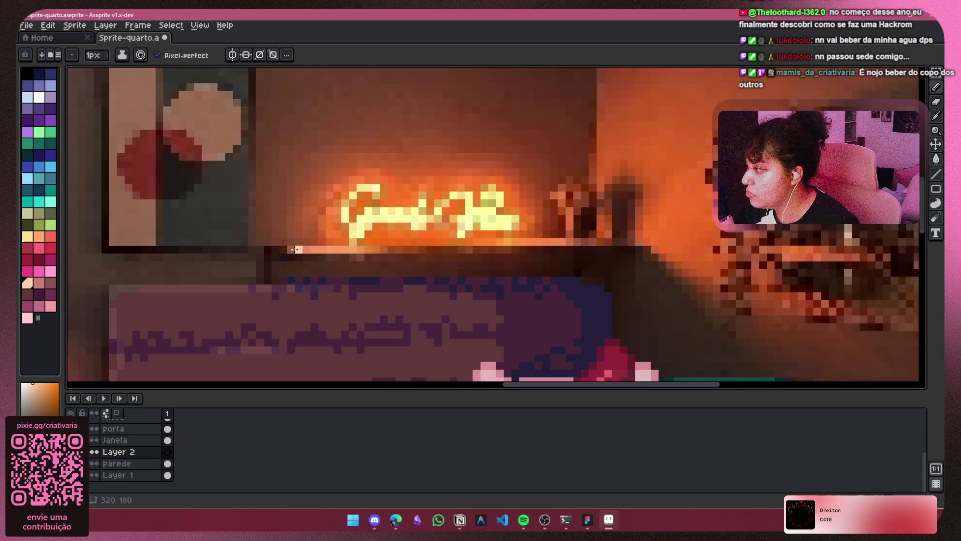
drag(295, 250, 490, 247)
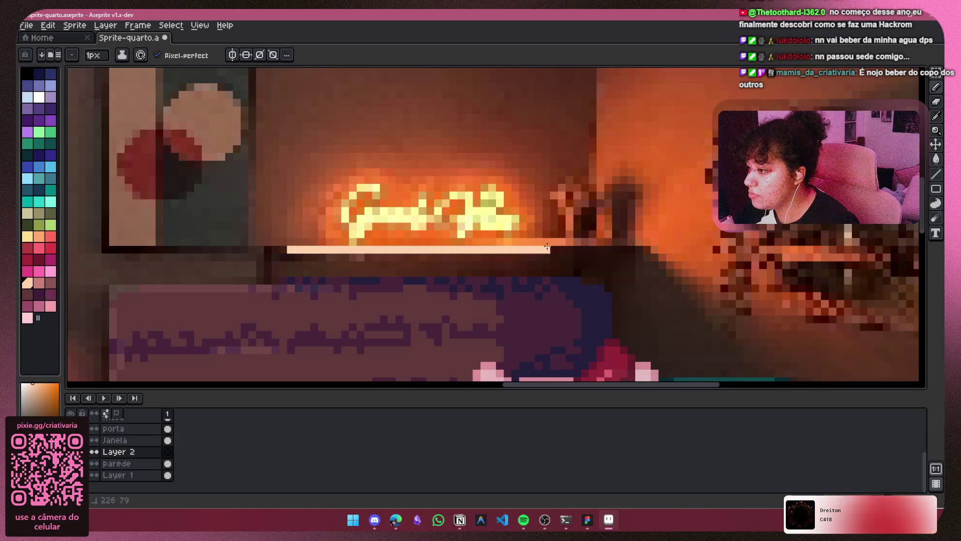
key(ctrl+z)
key(ctrl+z)
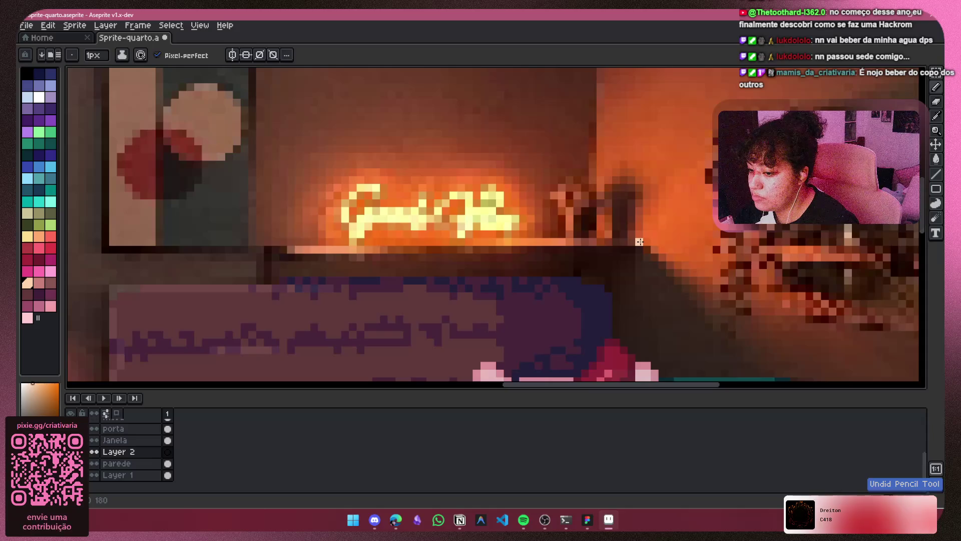
drag(640, 242, 535, 242)
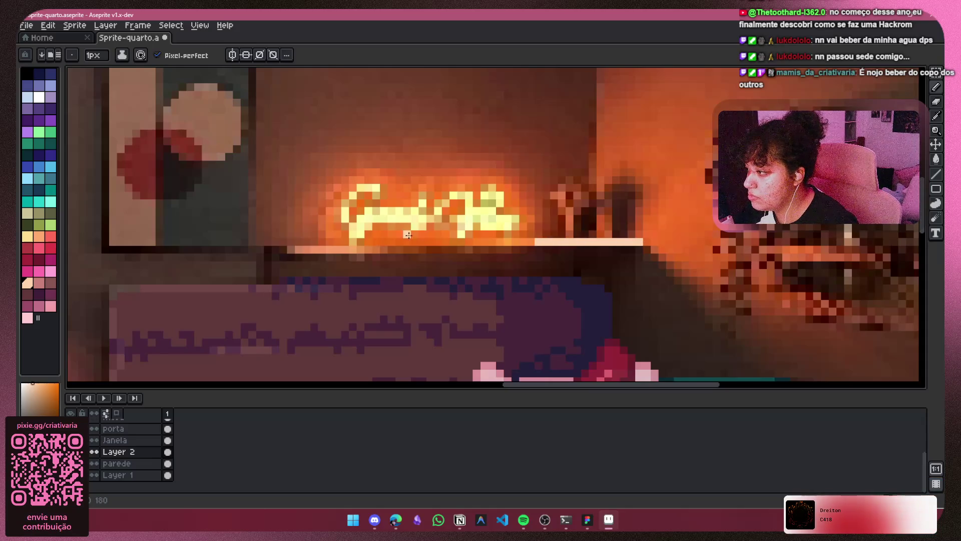
key(ctrl+z)
key(ctrl+z)
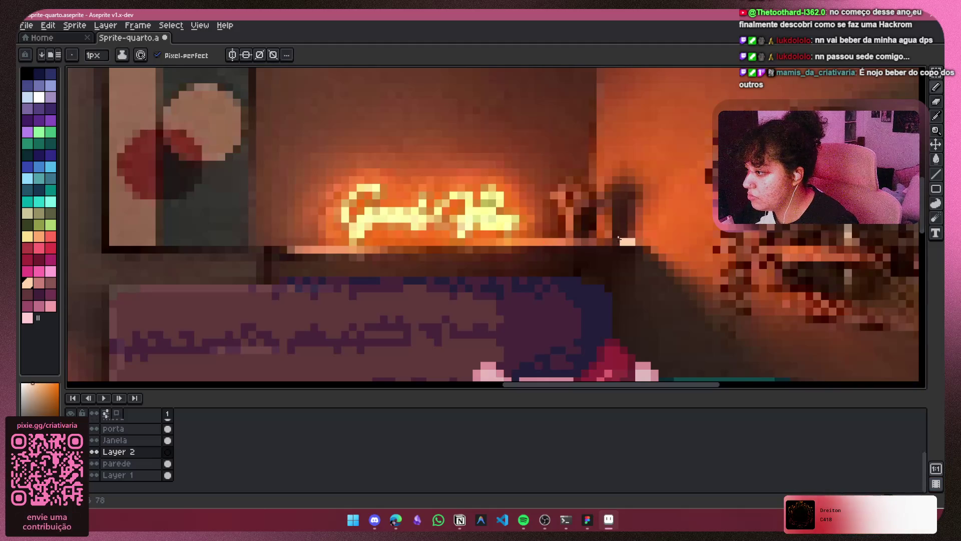
drag(620, 242, 458, 242)
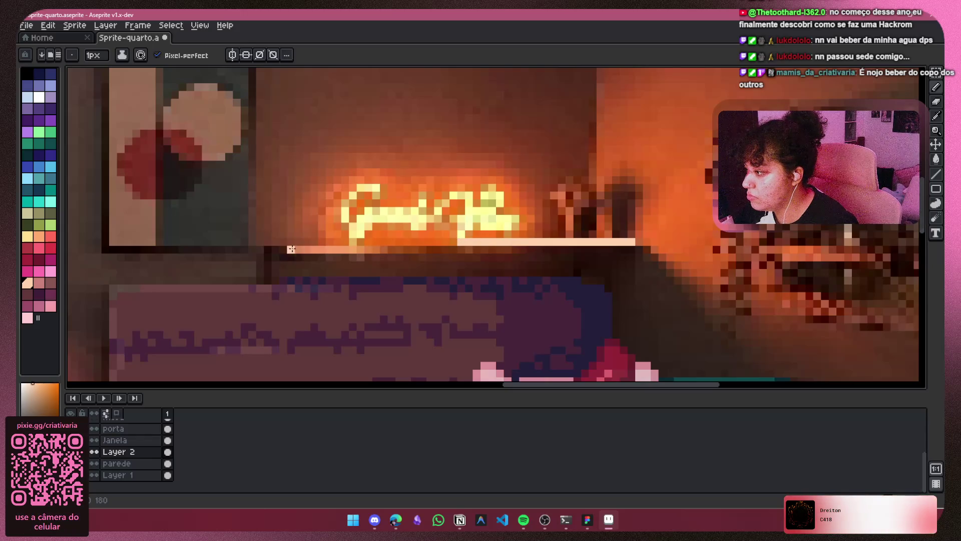
drag(290, 249, 542, 250)
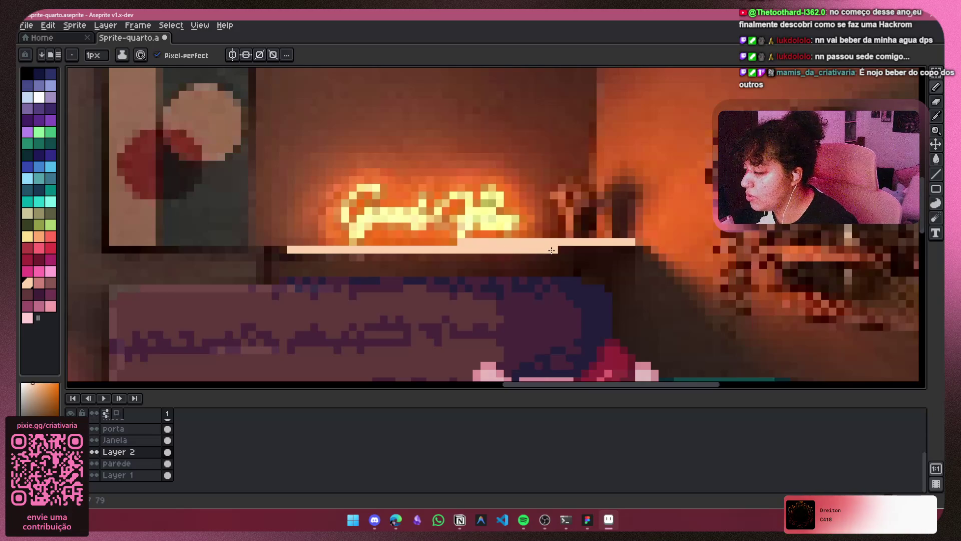
scroll(553, 250, down, 2)
scroll(358, 241, up, 2)
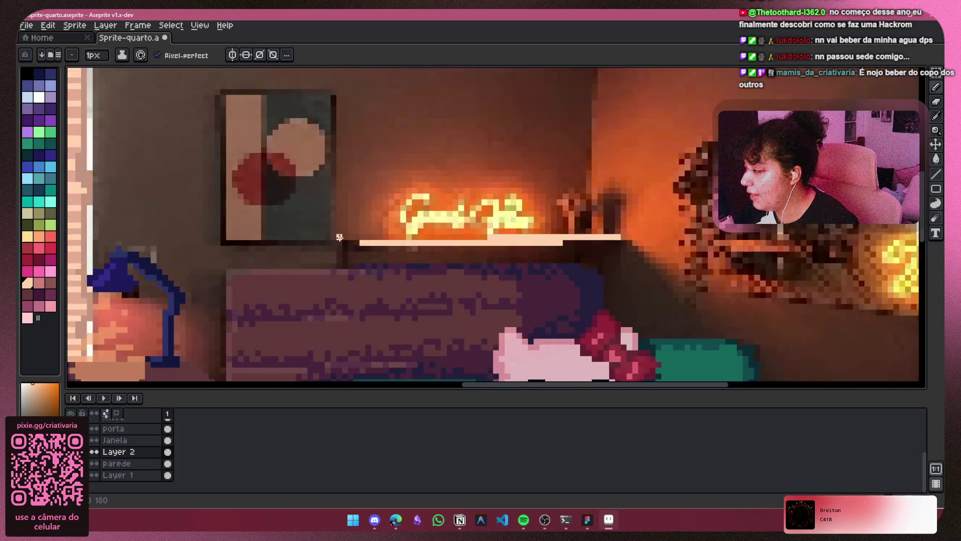
Add a short dark purple shadow strip under the shelf's right end.
click(39, 295)
scroll(337, 243, up, 1)
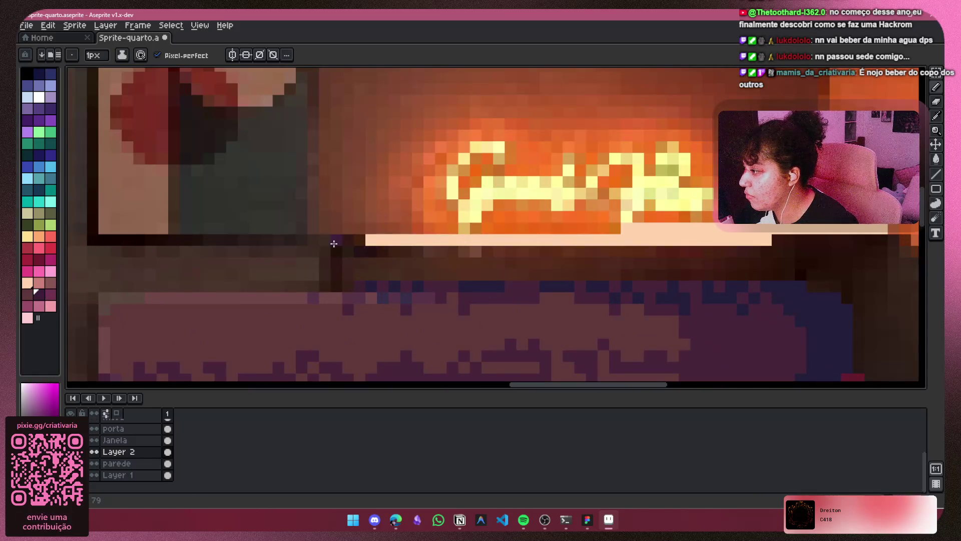
scroll(625, 245, right, 3)
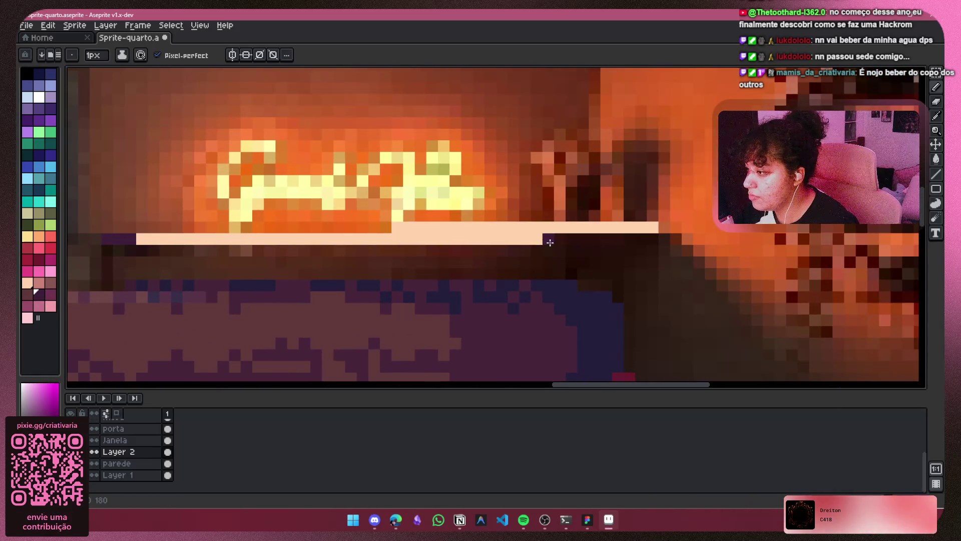
mouse_move(549, 242)
mouse_down()
mouse_move(665, 240)
mouse_move(541, 242)
mouse_up()
key(ctrl+z)
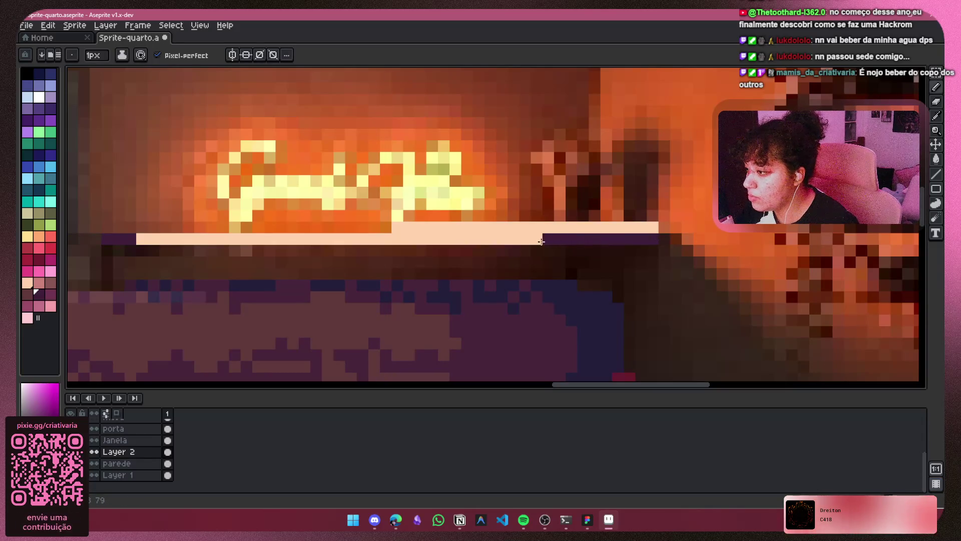
scroll(542, 242, down, 5)
scroll(594, 263, up, 5)
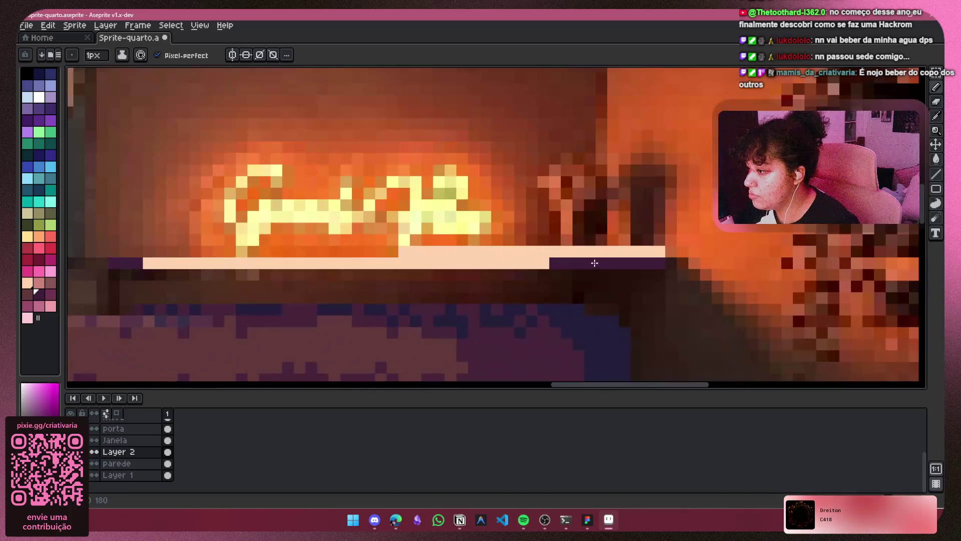
Paint a pink stroke along the right end of the shelf line.
click(39, 283)
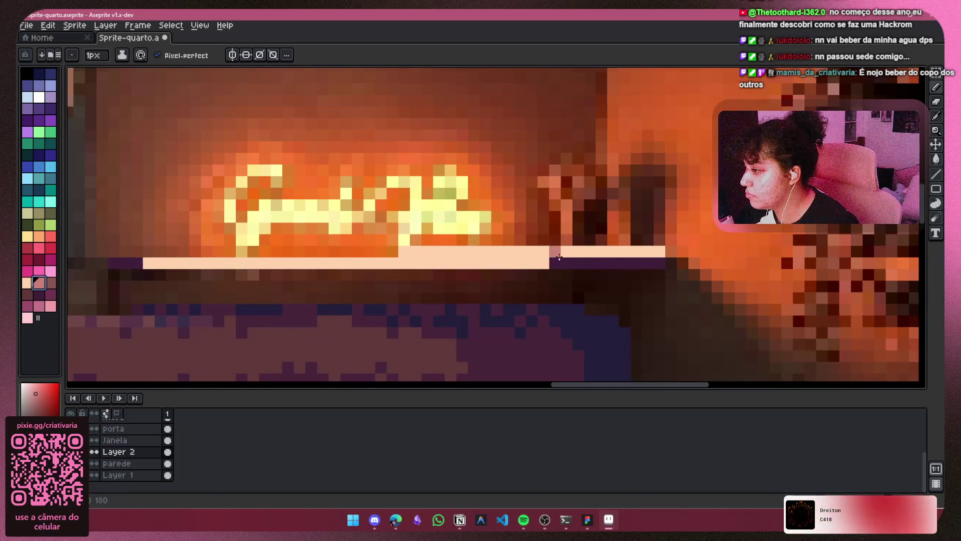
drag(658, 252, 575, 256)
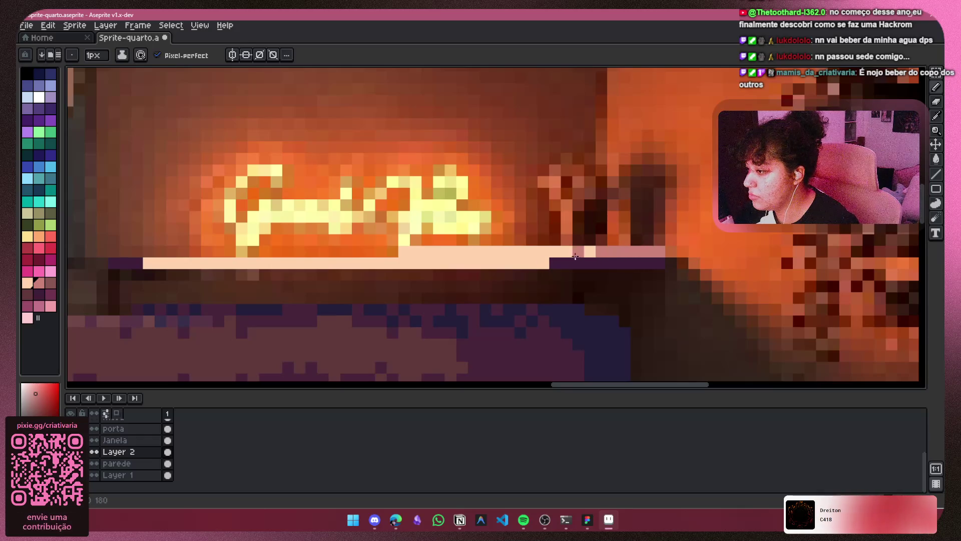
key(ctrl+z)
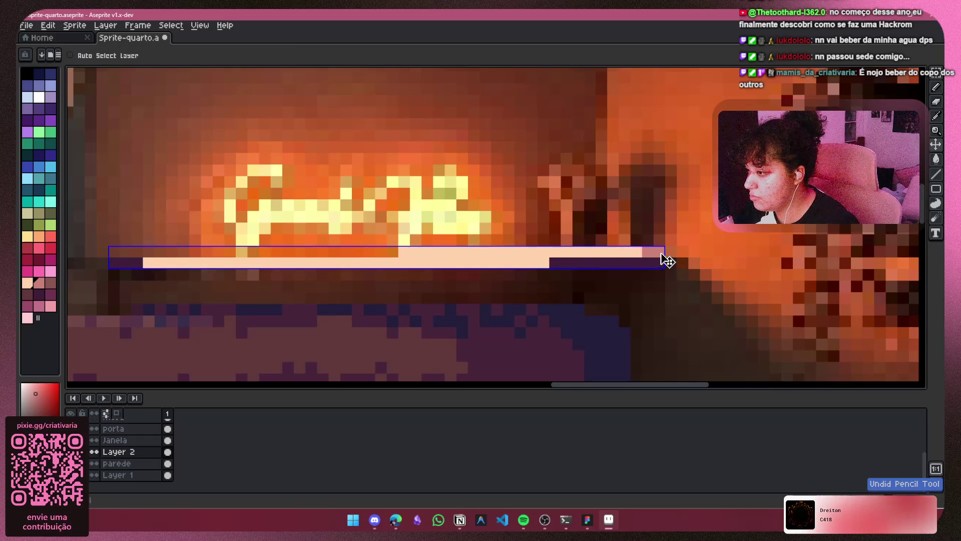
drag(636, 251, 598, 252)
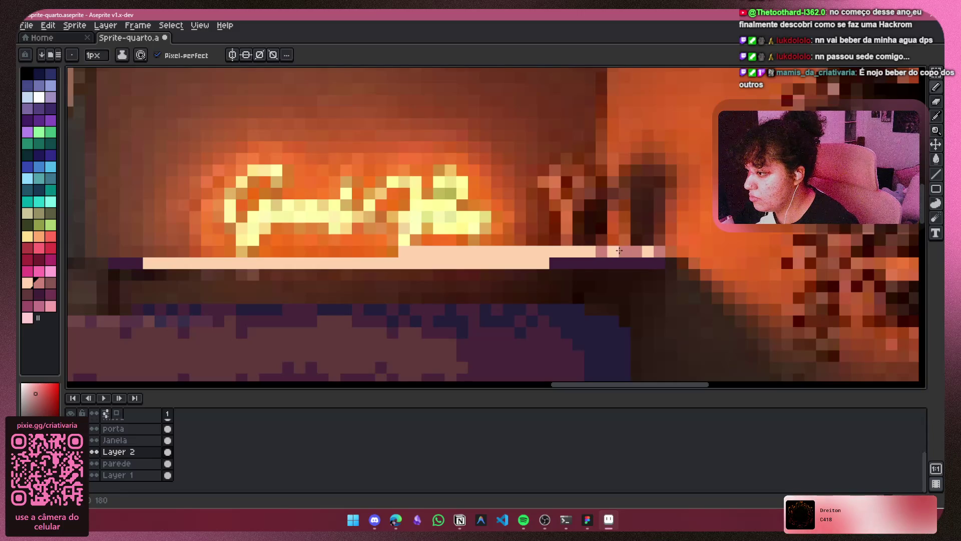
scroll(571, 255, down, 3)
scroll(521, 255, up, 5)
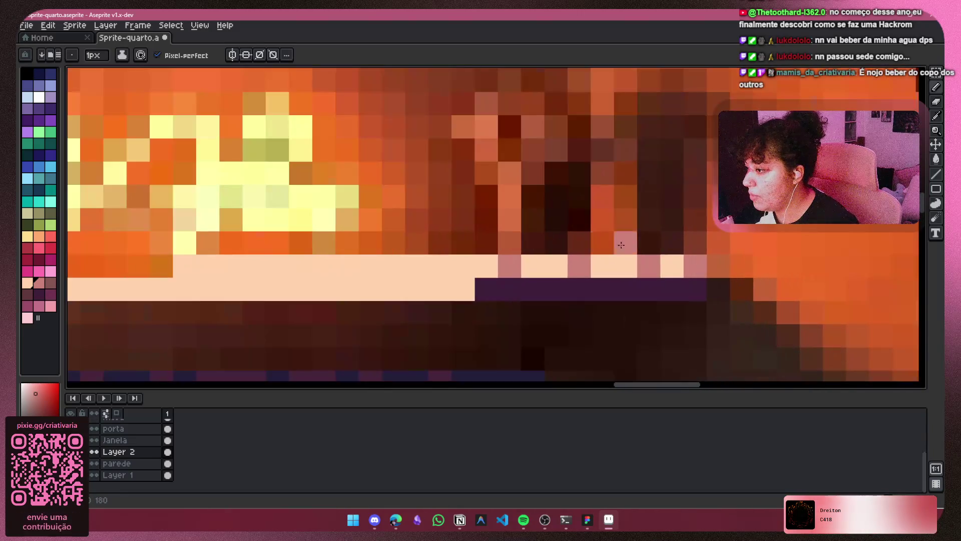
Dot individual pink pixels along the shelf, undoing the misplaced ones.
click(604, 266)
click(534, 266)
key(ctrl+z)
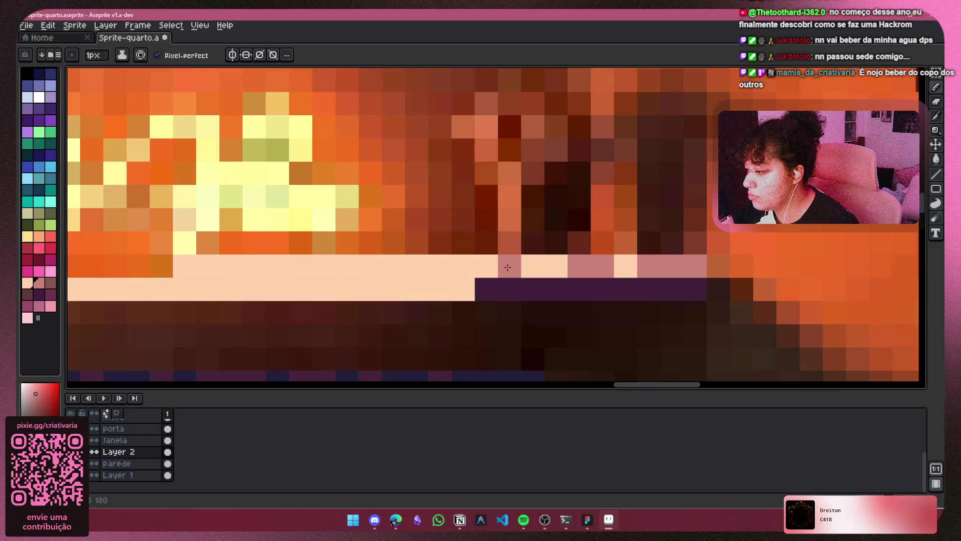
click(476, 267)
key(ctrl+z)
click(457, 267)
scroll(456, 266, down, 1)
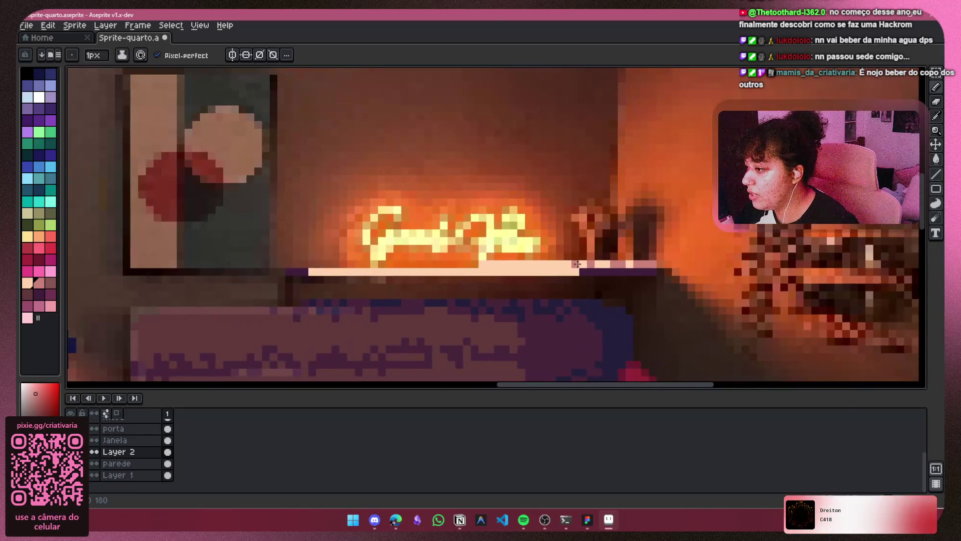
scroll(458, 281, up, 3)
scroll(469, 319, down, 2)
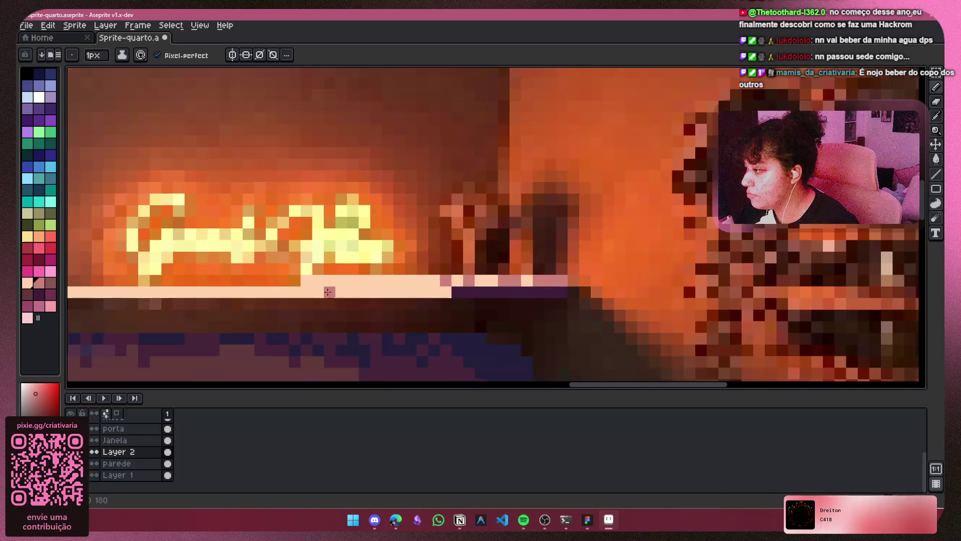
scroll(520, 254, left, 2)
key(ctrl+z)
key(ctrl+z)
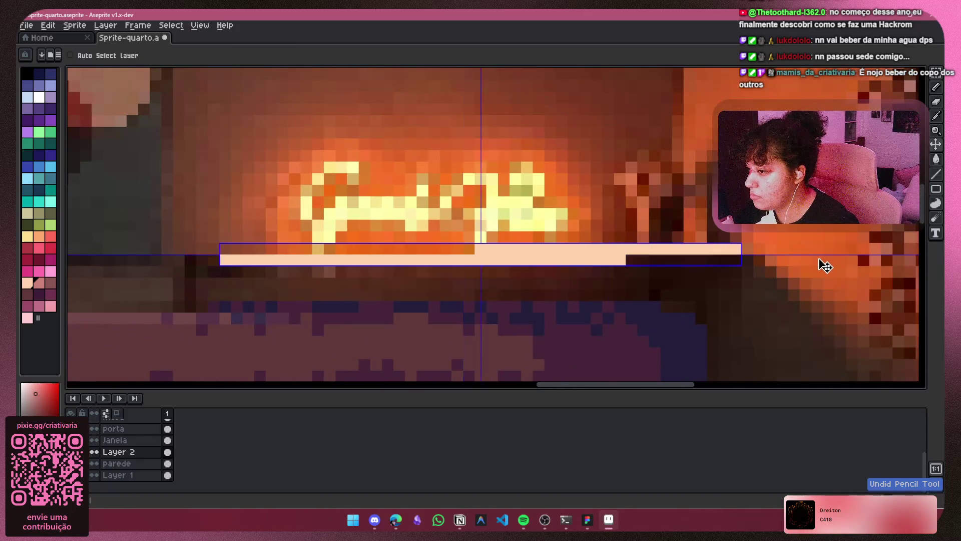
key(ctrl+z)
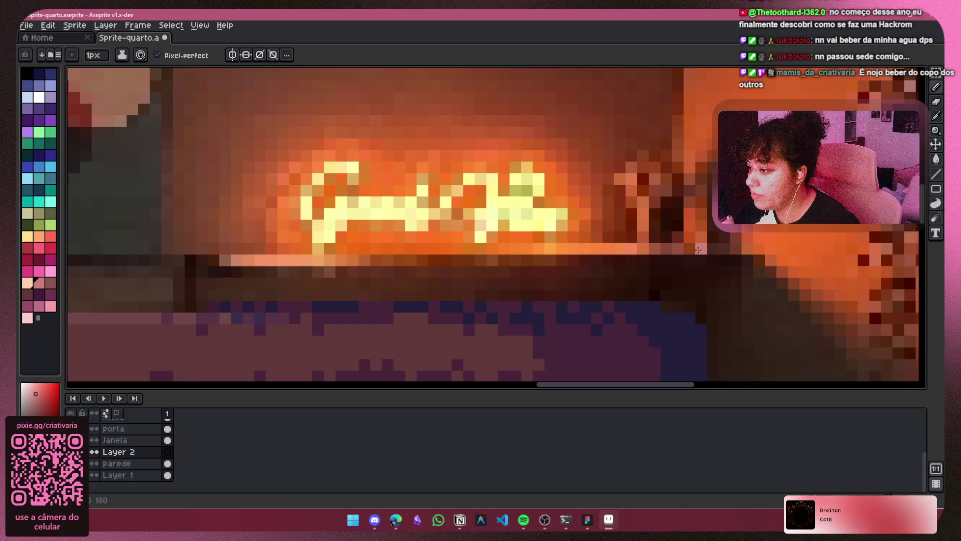
Paint two pink pixels on the shelf edge, then try the pink and dusty pink swatches.
scroll(698, 249, down, 2)
scroll(527, 281, up, 2)
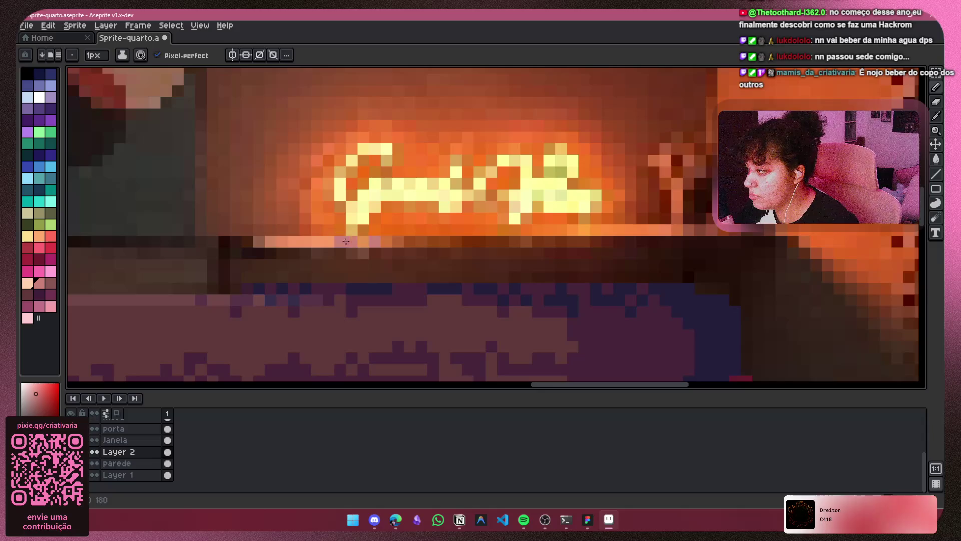
drag(443, 241, 430, 241)
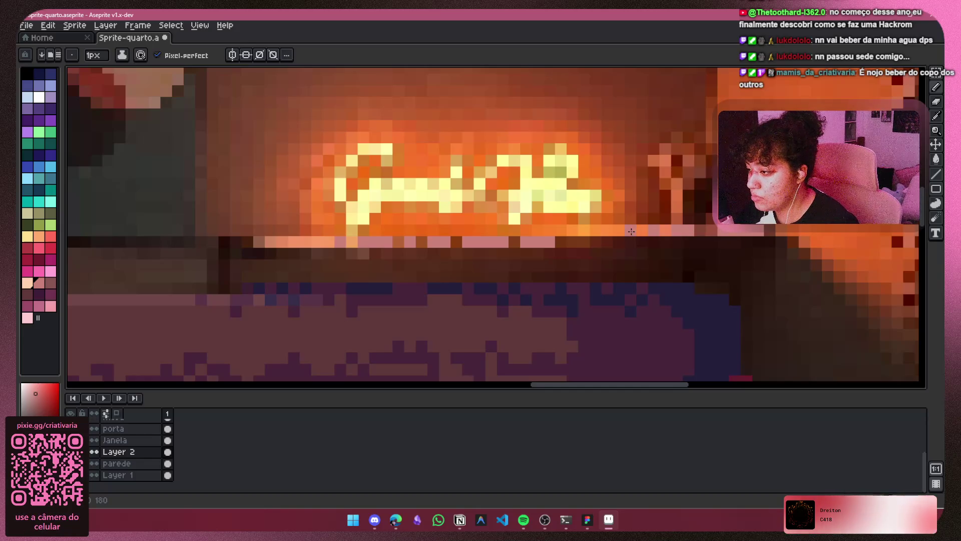
scroll(576, 201, down, 2)
scroll(576, 201, up, 4)
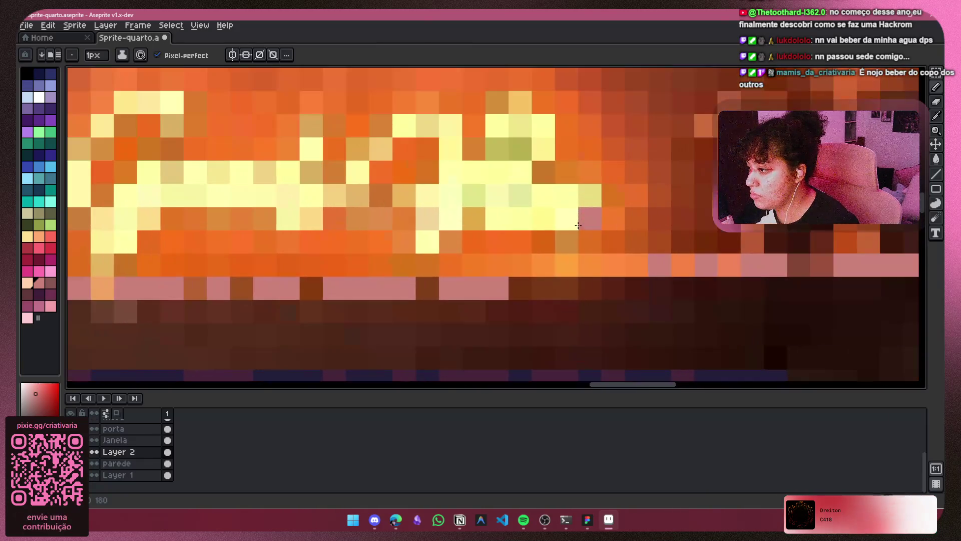
scroll(611, 265, down, 3)
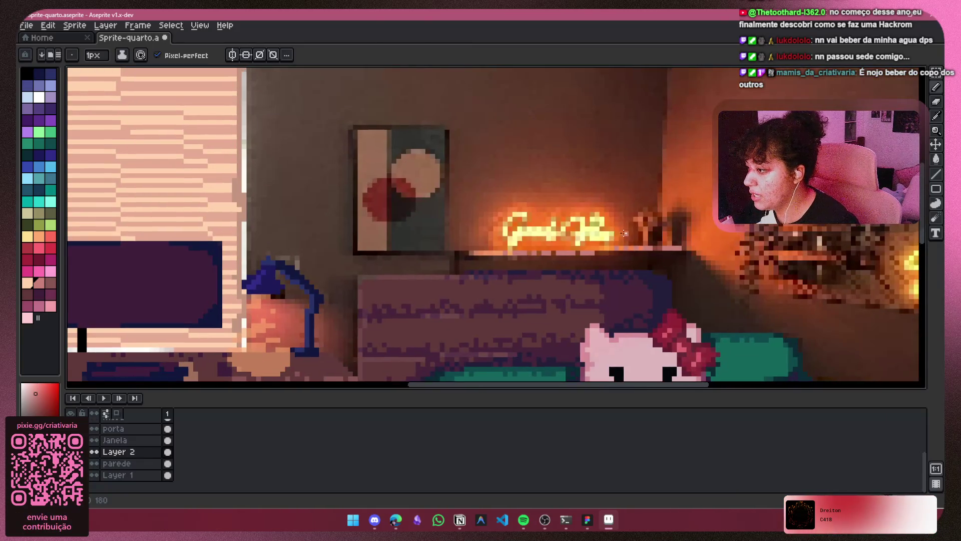
scroll(516, 261, up, 1)
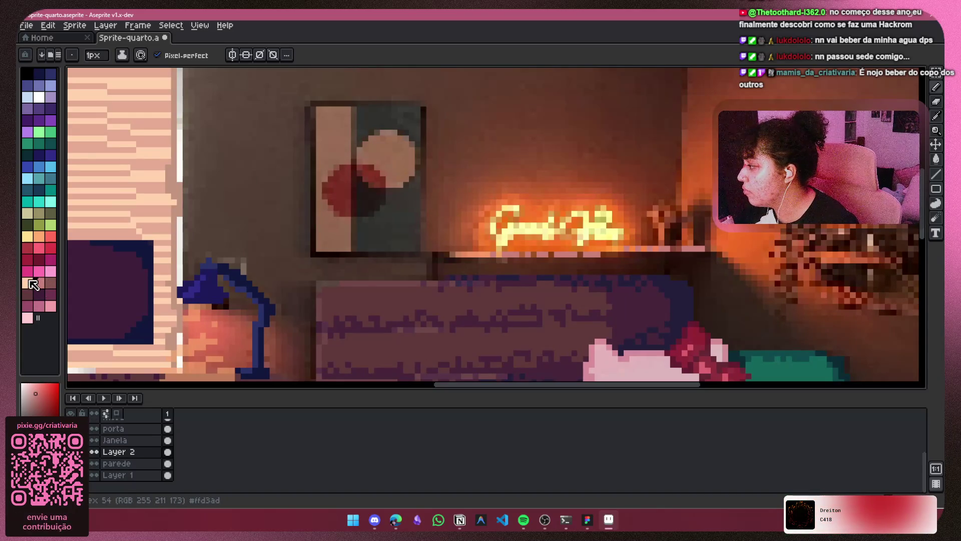
click(51, 271)
click(40, 285)
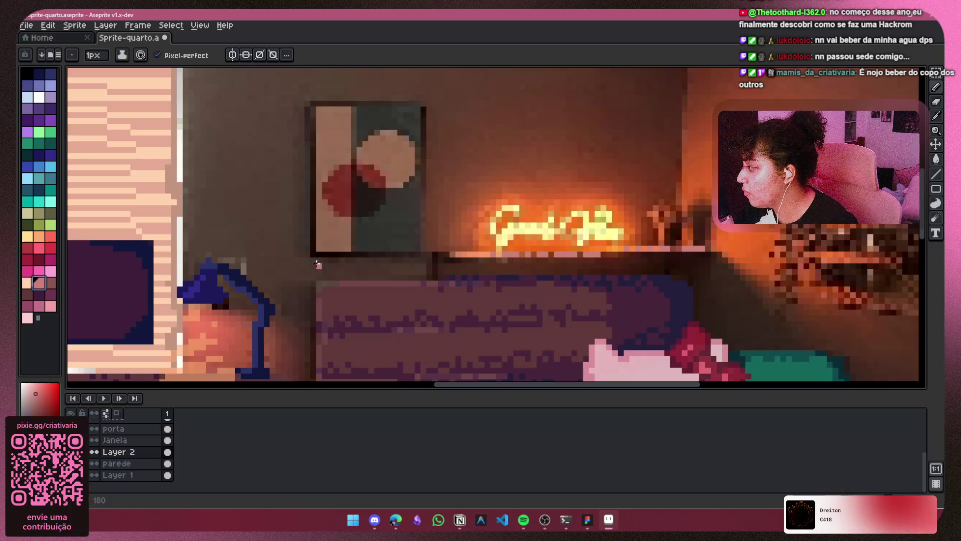
scroll(508, 252, up, 3)
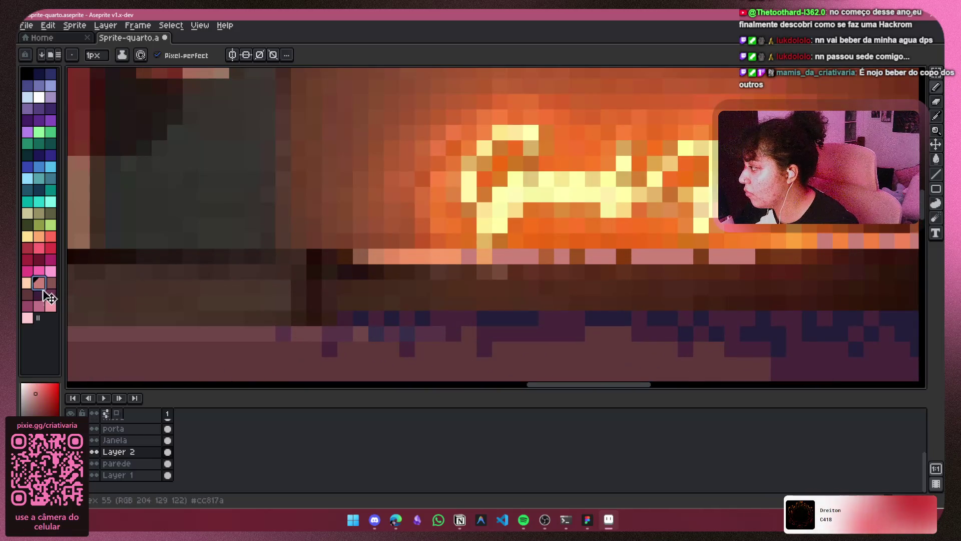
Pick the light pink swatch and place a pink pixel at the shelf's right end.
click(27, 282)
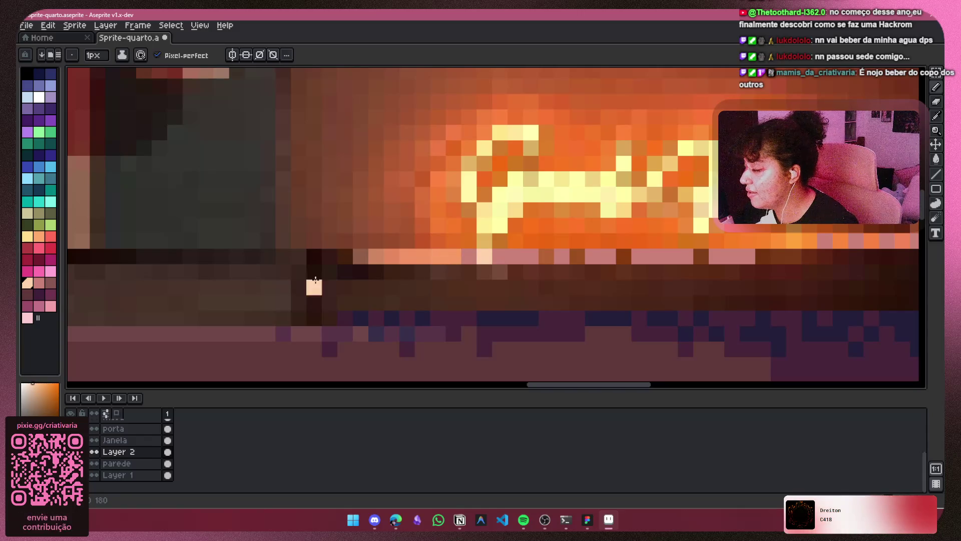
click(50, 283)
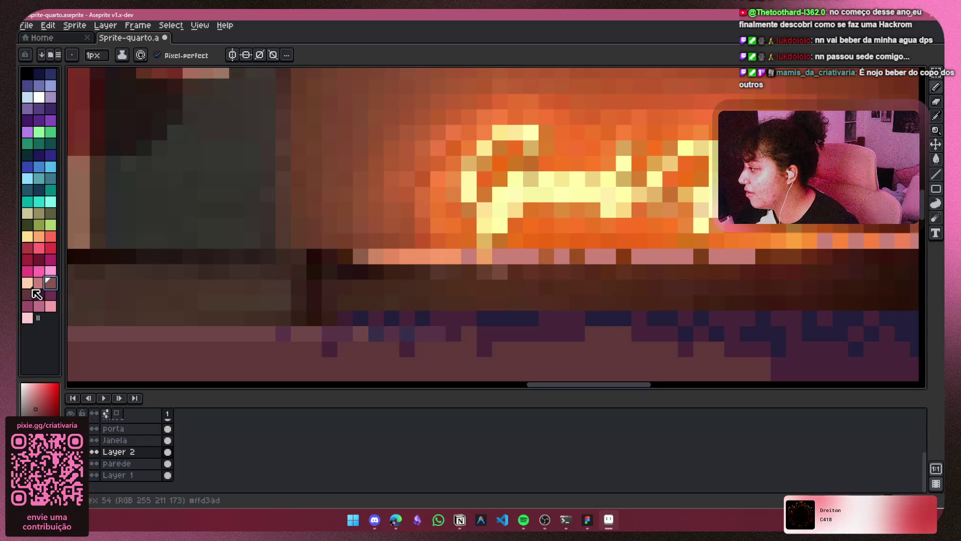
click(39, 283)
click(481, 257)
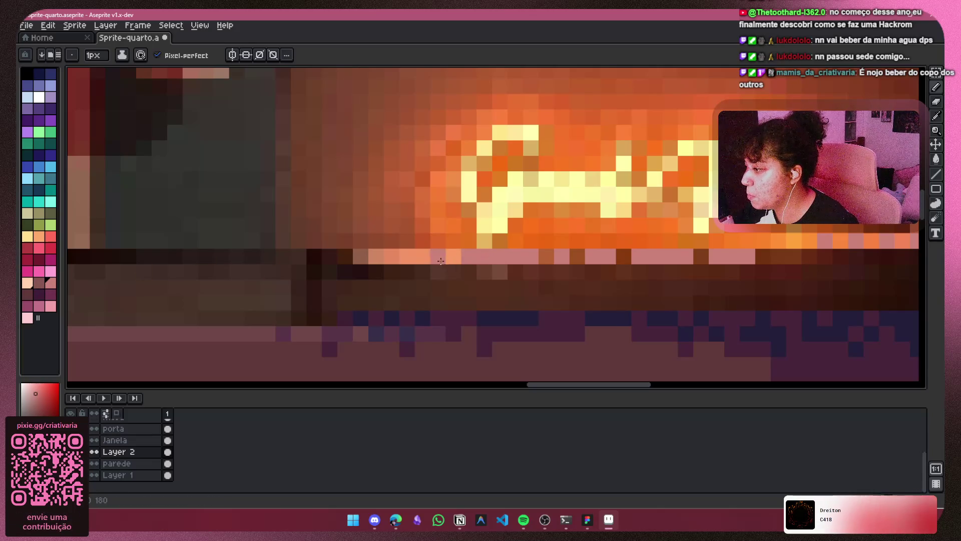
key(v)
key(ctrl+z)
key(b)
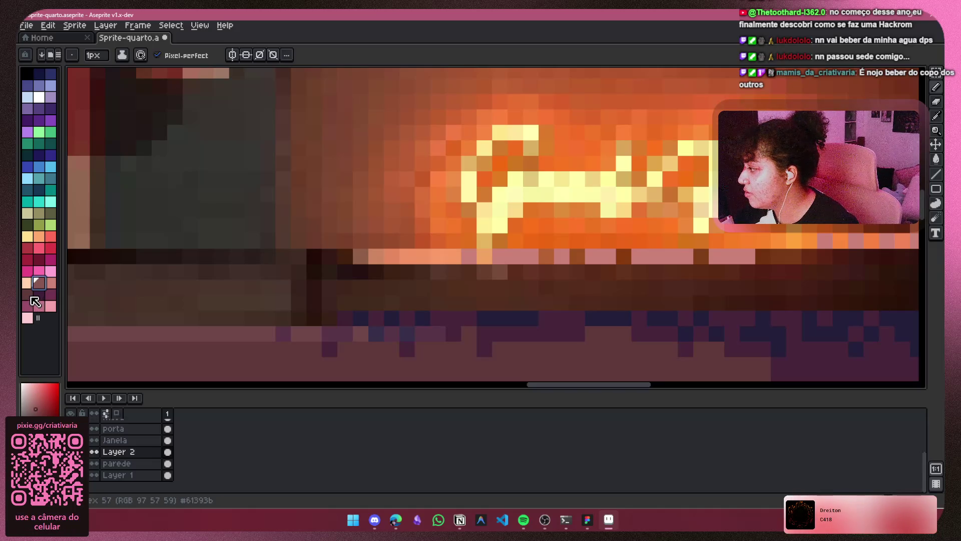
key(ctrl+z)
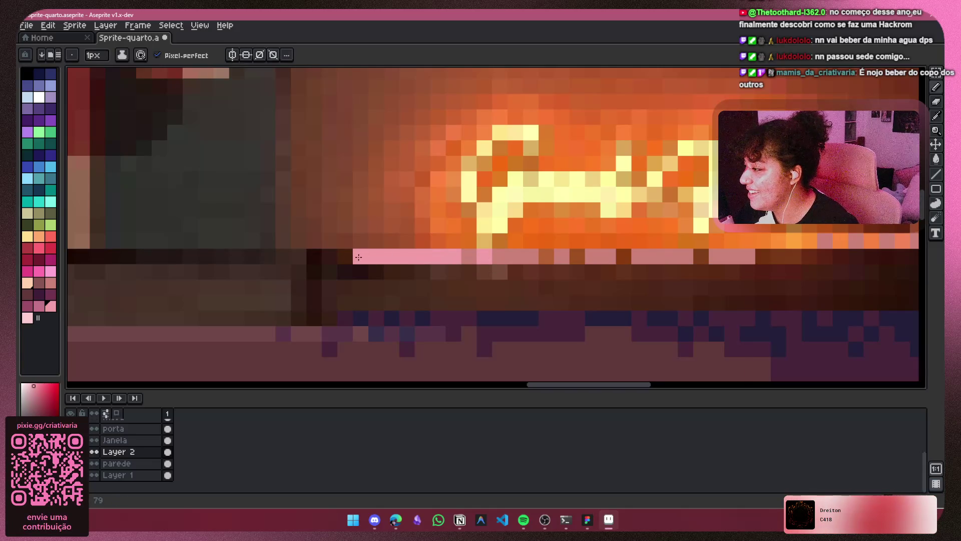
click(582, 253)
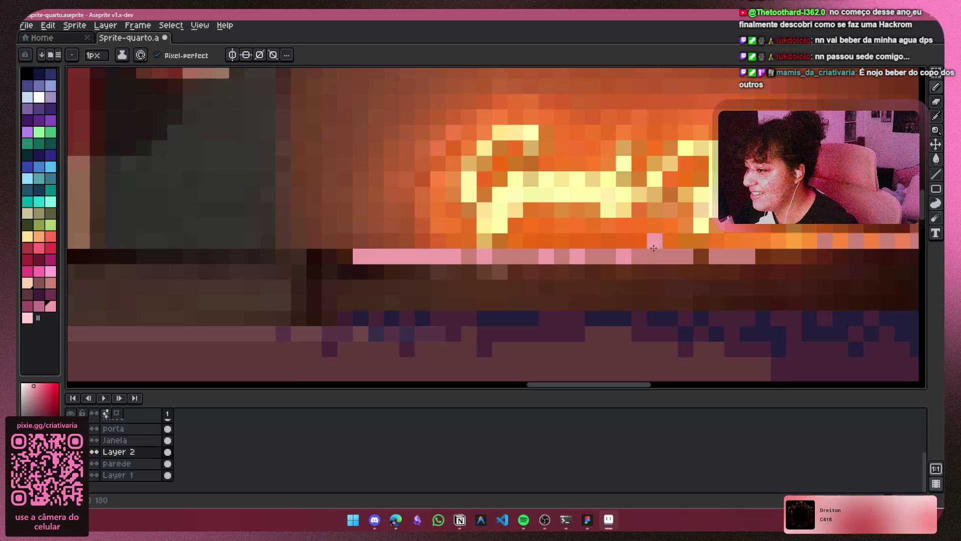
Draw the pink shelf-top line and redraw the lower pink row leftward.
drag(633, 250, 279, 204)
drag(471, 200, 546, 197)
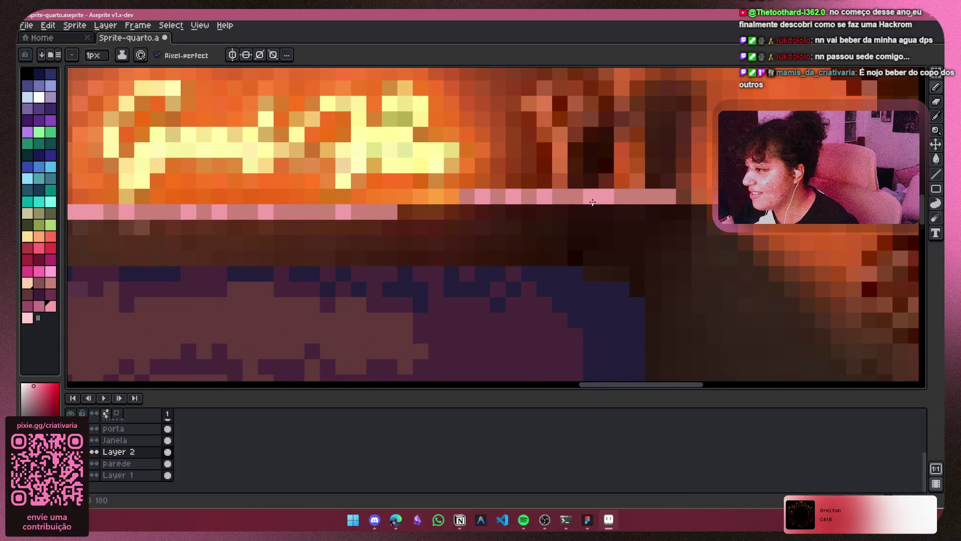
drag(659, 209, 405, 211)
scroll(675, 212, down, 5)
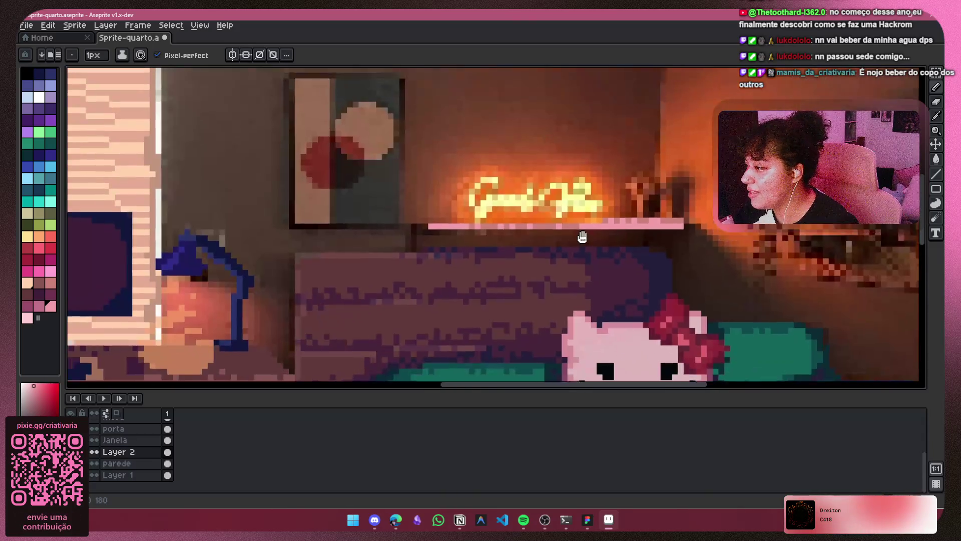
scroll(664, 279, up, 4)
drag(642, 246, 479, 251)
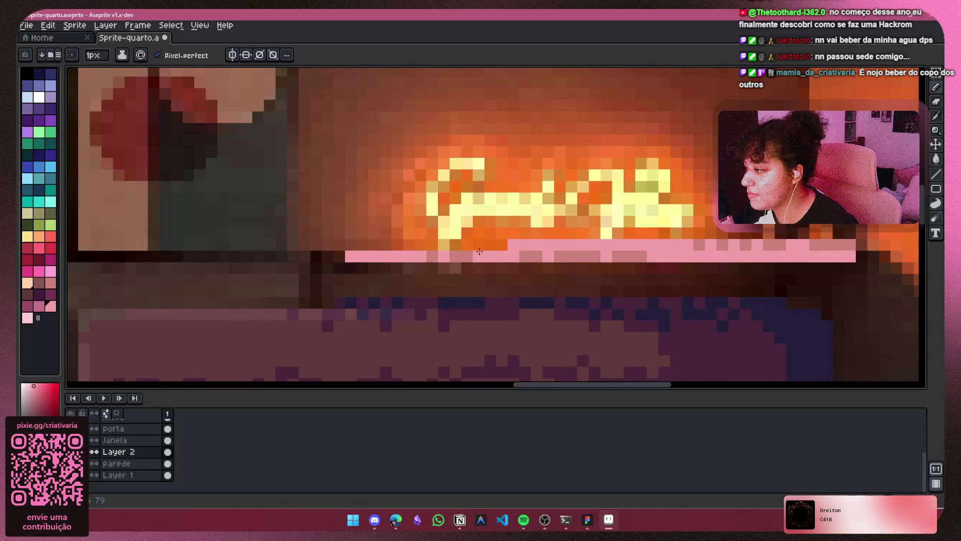
key(ctrl+z)
key(ctrl+z)
drag(670, 246, 345, 246)
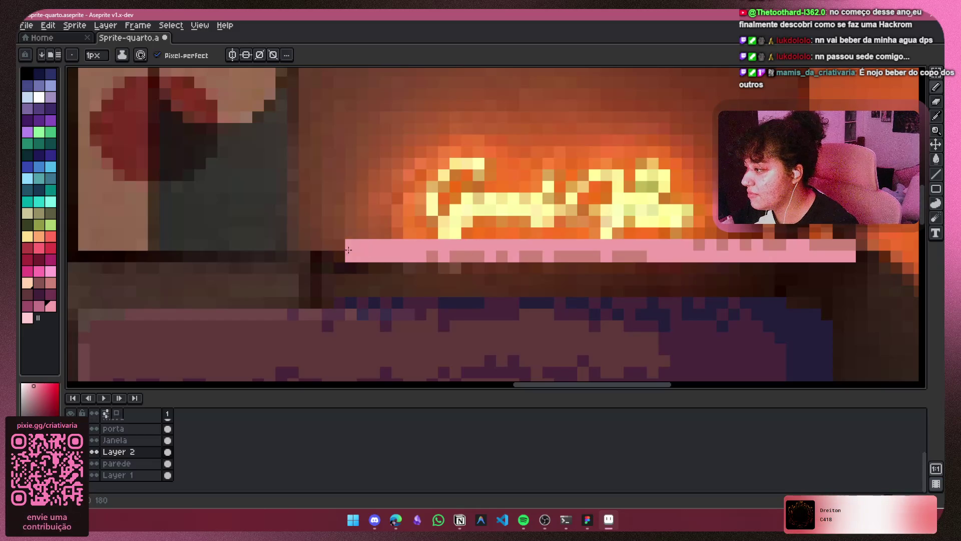
Extend the upper pink row a few pixels further left, undoing a stray stroke.
scroll(420, 228, down, 2)
scroll(420, 228, right, 3)
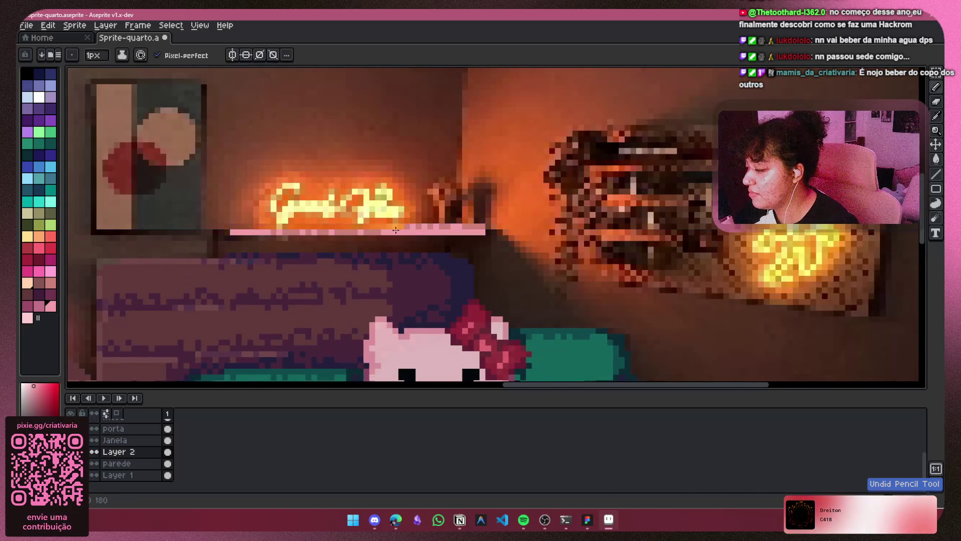
scroll(343, 215, up, 2)
scroll(506, 242, up, 1)
drag(509, 221, 348, 221)
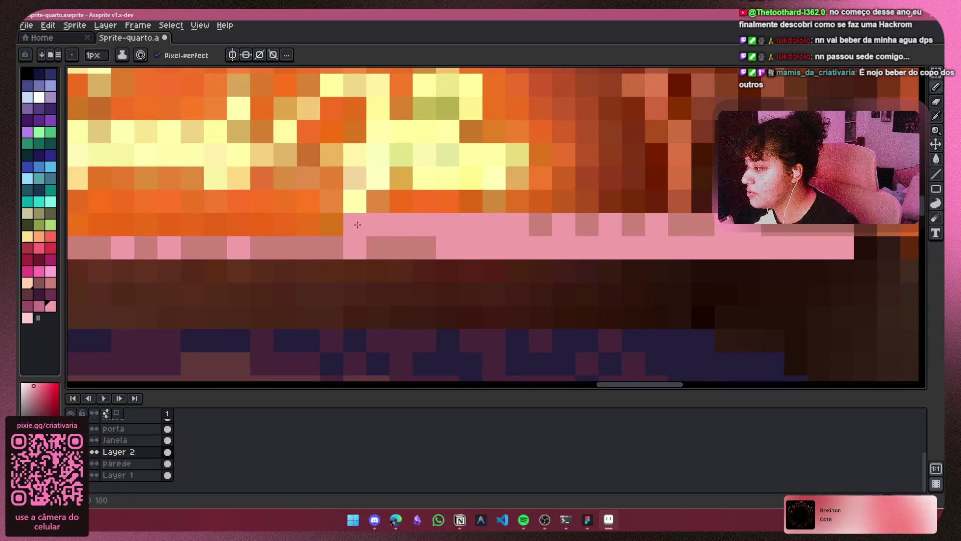
scroll(529, 215, down, 2)
scroll(528, 215, down, 1)
scroll(623, 276, up, 2)
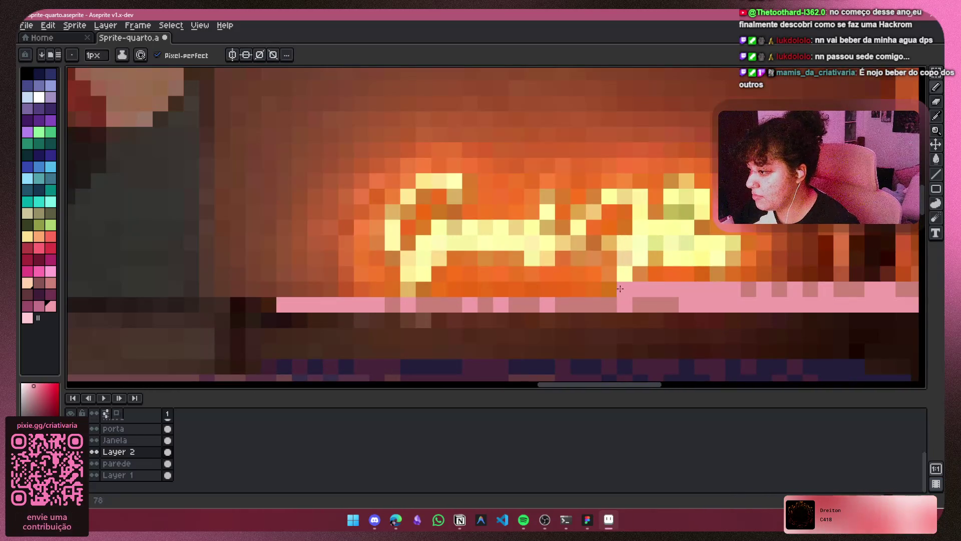
drag(625, 289, 510, 291)
key(ctrl+z)
scroll(510, 285, down, 2)
scroll(515, 273, up, 1)
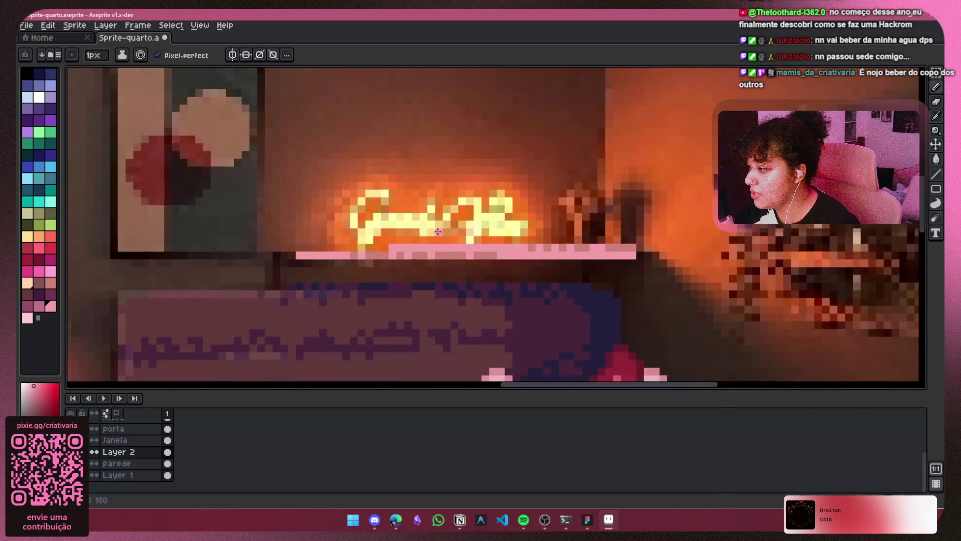
Carry the pink shelf row to its left end and review the whole shelf.
key(v)
key(b)
scroll(547, 273, up, 2)
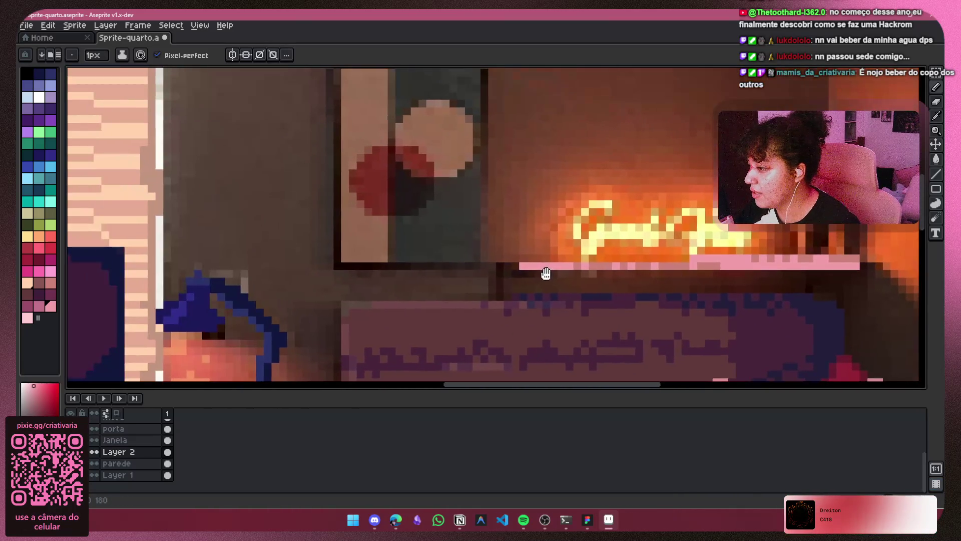
drag(667, 260, 357, 258)
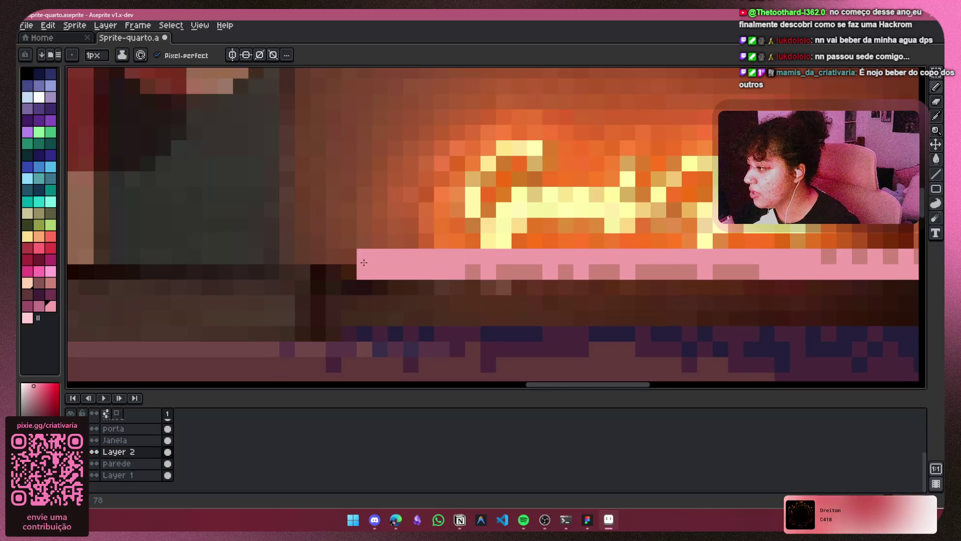
scroll(357, 258, down, 2)
drag(449, 231, 422, 198)
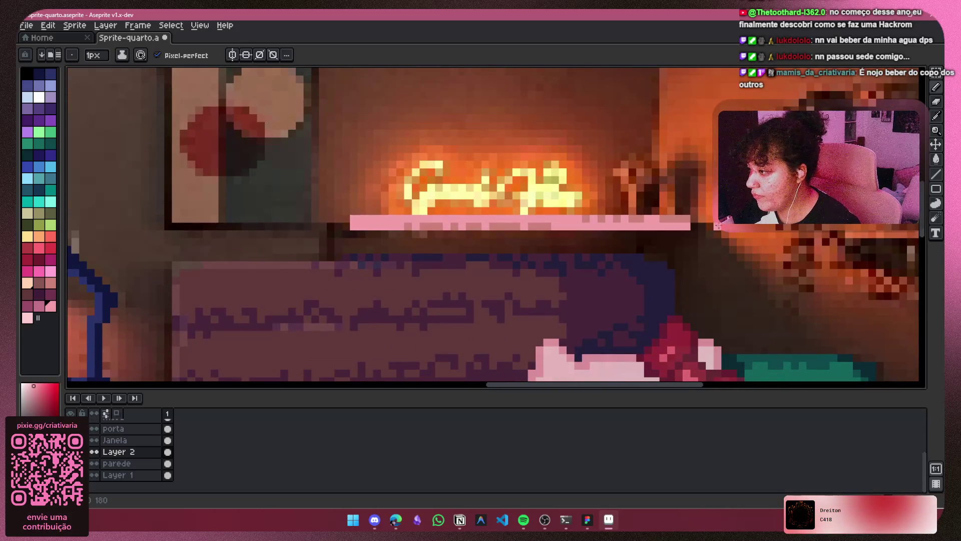
key(v)
key(ctrl+z)
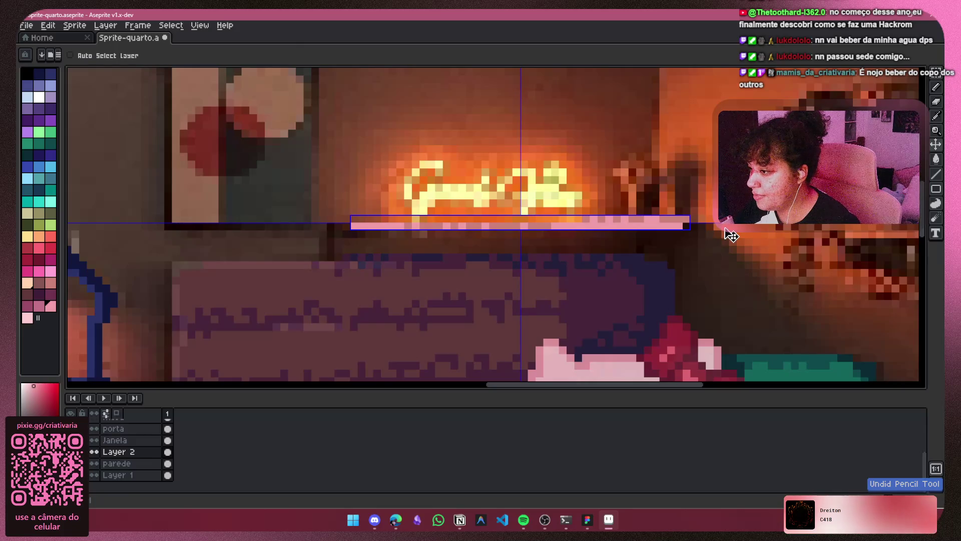
key(m)
scroll(675, 212, up, 2)
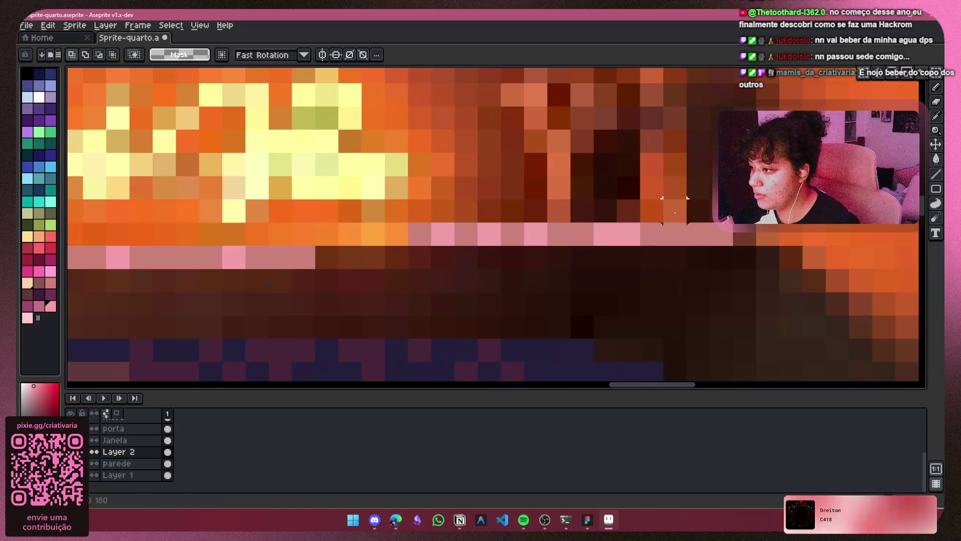
Select the right part of the pink shelf, nudge it down a pixel and right, then deselect.
drag(758, 271, 382, 173)
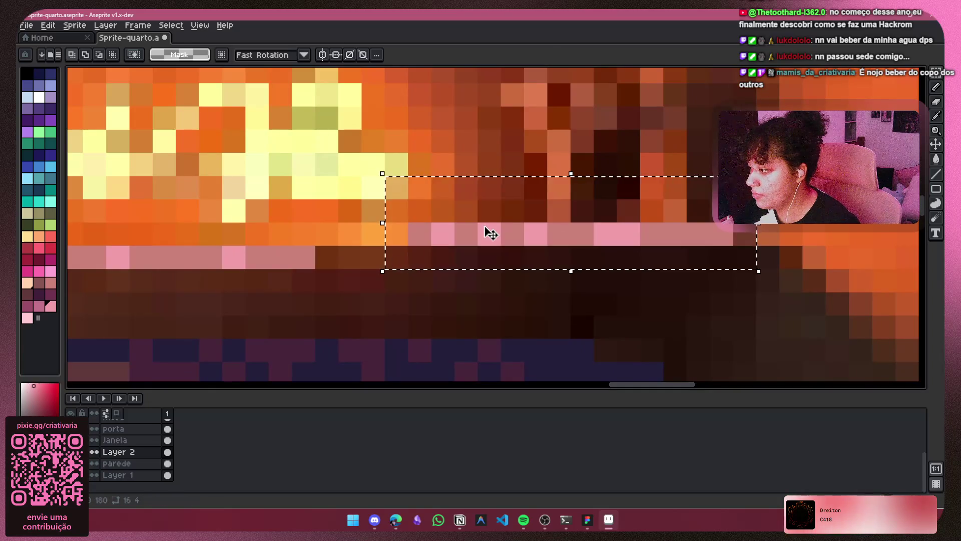
mouse_move(491, 233)
mouse_down()
mouse_move(479, 280)
mouse_move(505, 281)
mouse_up()
key(b)
click(732, 250)
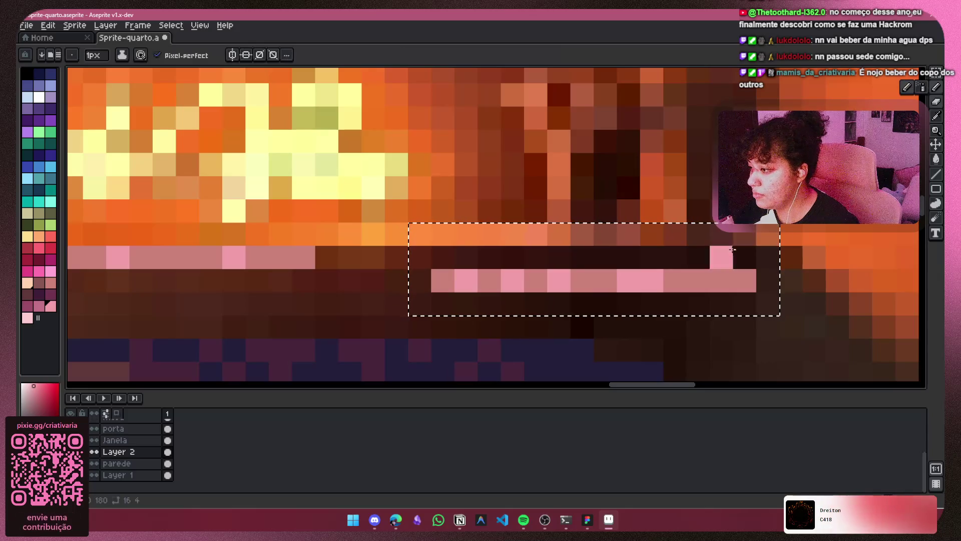
key(ctrl+z)
scroll(732, 250, down, 1)
mouse_move(510, 240)
mouse_down()
mouse_move(501, 239)
mouse_move(646, 253)
mouse_move(653, 264)
mouse_move(210, 263)
mouse_up()
key(ctrl+d)
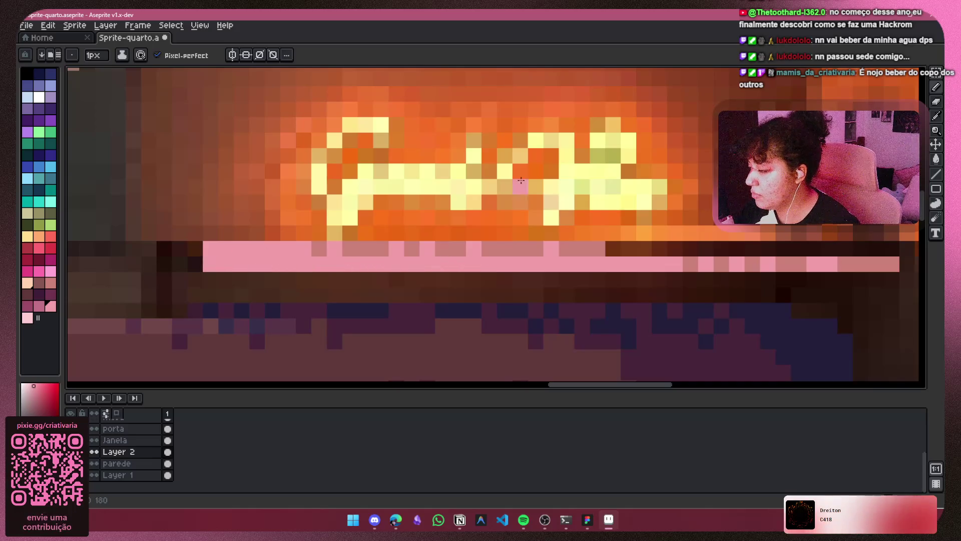
Paint pink pixels along the upper and lower shelf rows, undoing a stray stroke.
mouse_move(611, 234)
mouse_down()
mouse_move(315, 218)
mouse_move(437, 243)
mouse_up()
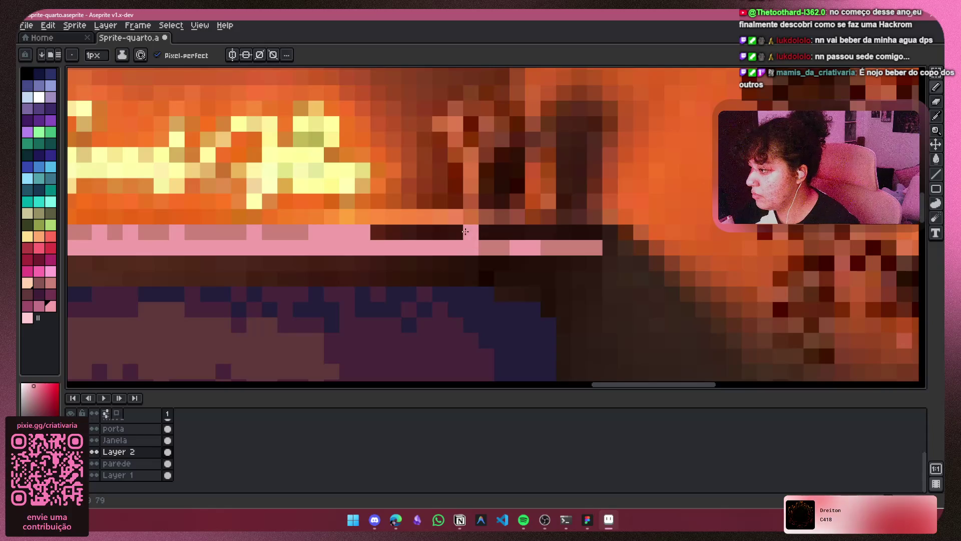
click(393, 248)
click(424, 248)
drag(373, 232, 596, 228)
scroll(596, 228, down, 3)
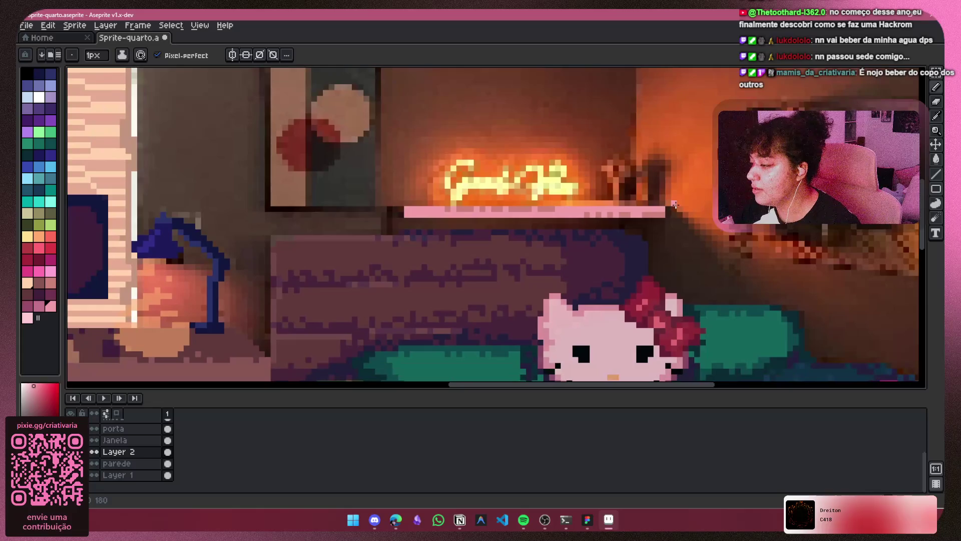
key(v)
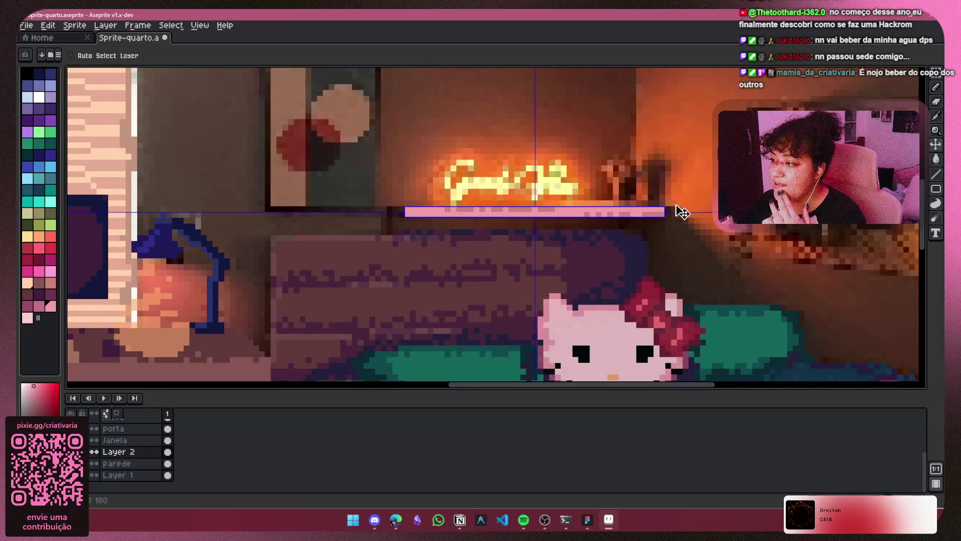
key(ctrl+z)
key(ctrl+z)
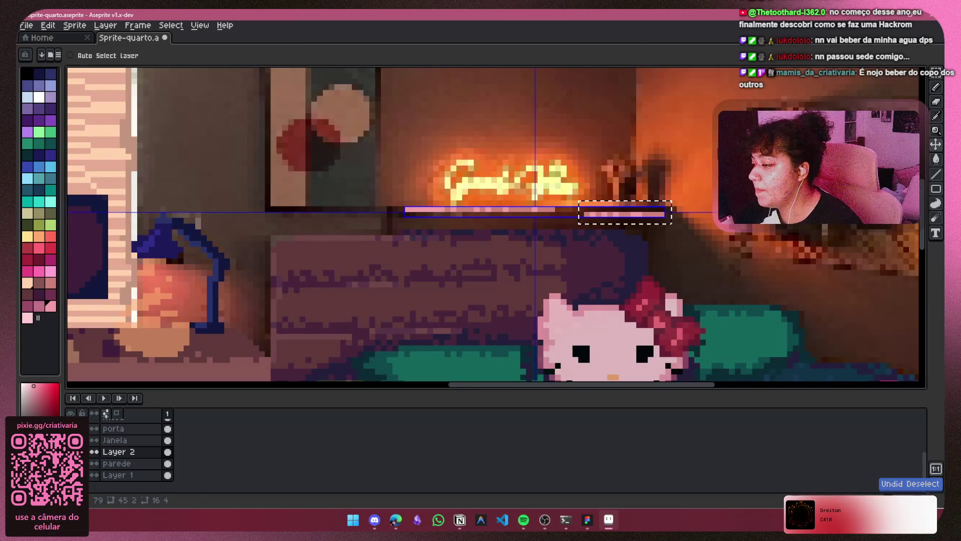
key(b)
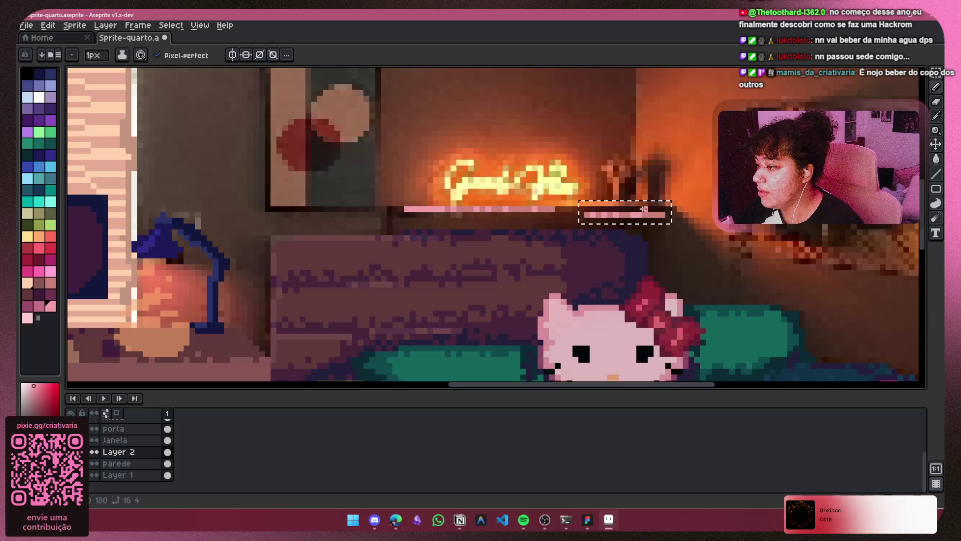
Draw long pink lines along both shelf rows to form a thicker solid band.
scroll(657, 203, up, 3)
key(ctrl+d)
drag(666, 218, 261, 218)
scroll(729, 242, down, 2)
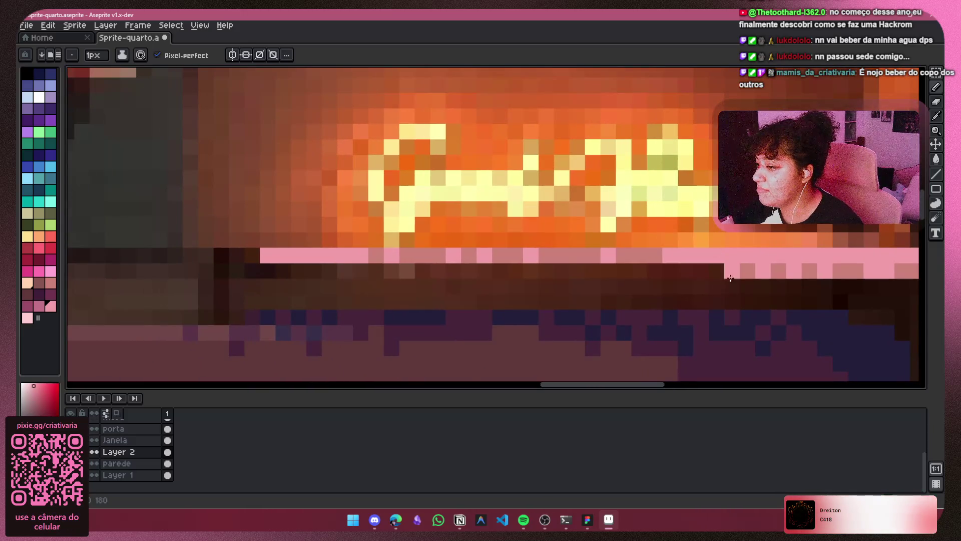
drag(729, 270, 355, 271)
scroll(500, 192, down, 2)
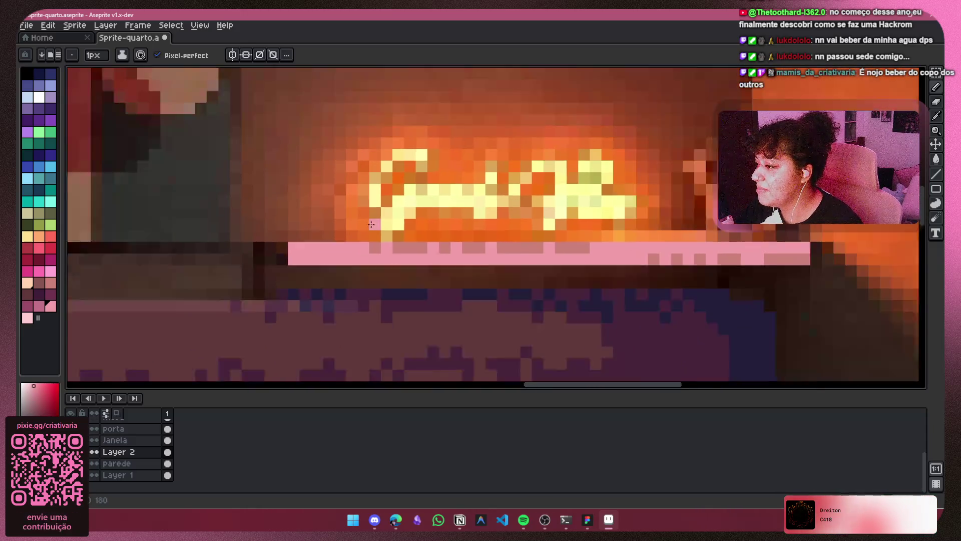
drag(500, 192, 470, 198)
scroll(470, 201, up, 1)
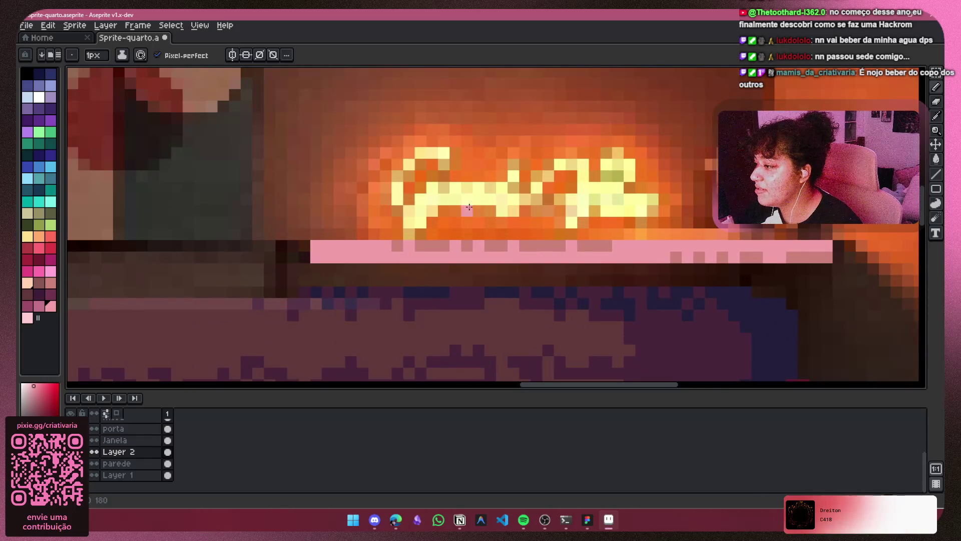
key(shift+q)
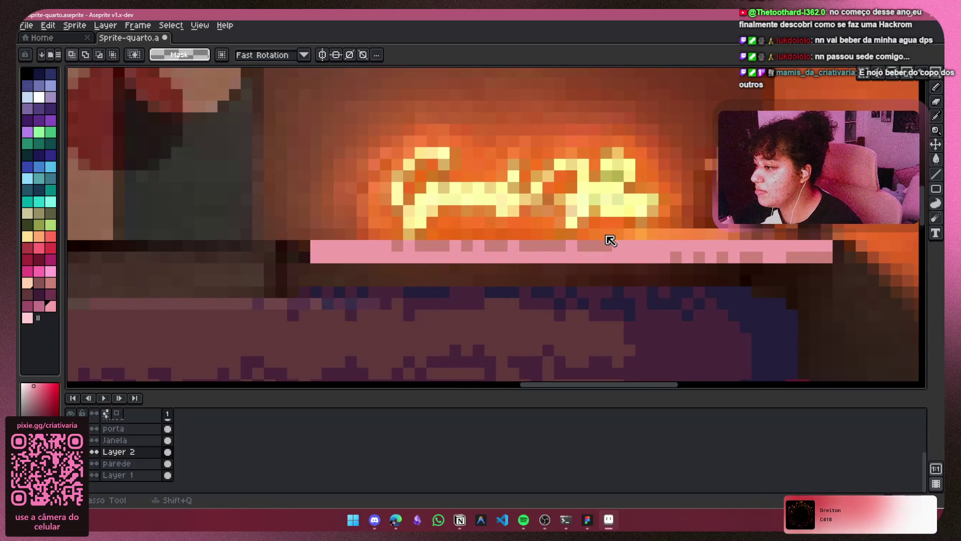
Marquee-select a strip of the pink shelf edge, move it left and commit it.
mouse_move(618, 247)
mouse_down()
mouse_move(401, 246)
mouse_move(368, 255)
mouse_move(626, 240)
mouse_move(617, 251)
mouse_move(421, 257)
mouse_move(666, 235)
mouse_move(646, 245)
mouse_up()
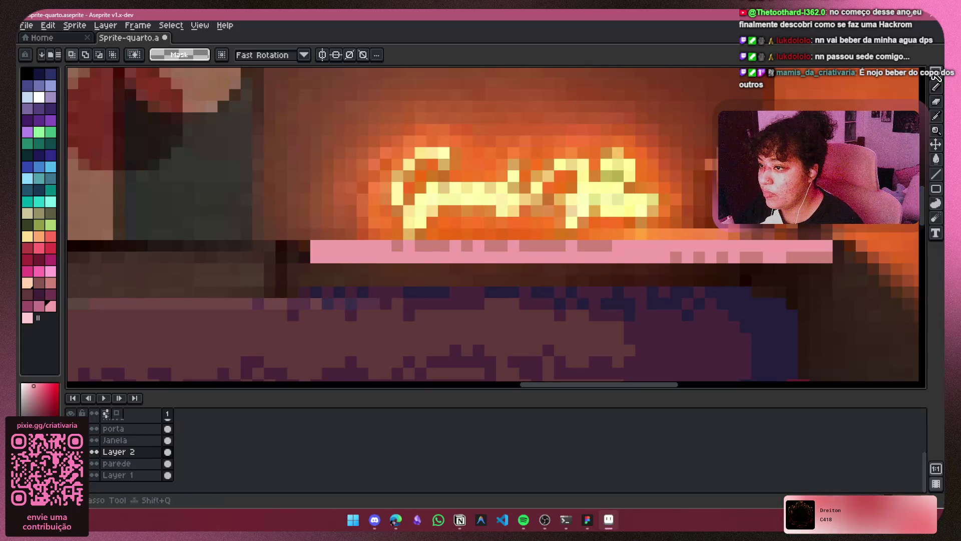
key(m)
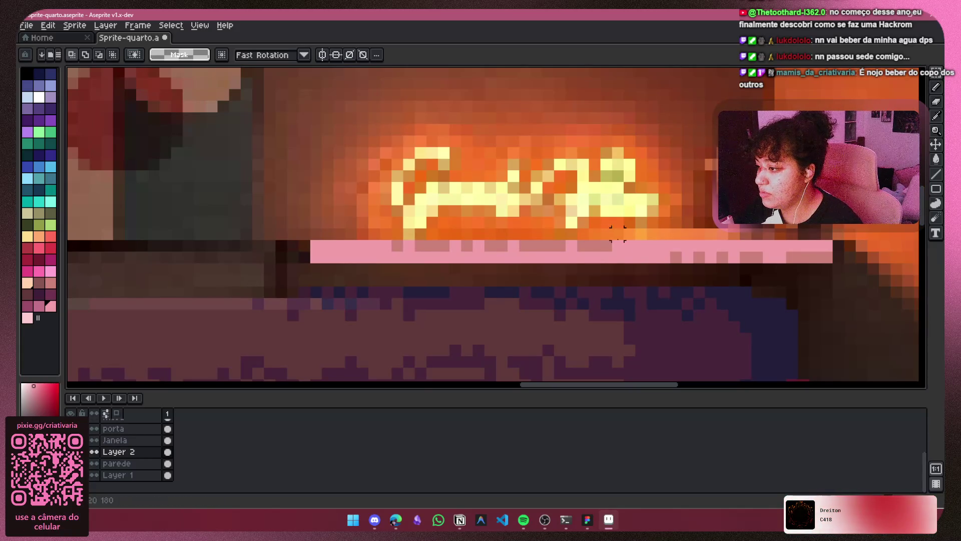
drag(617, 253, 387, 255)
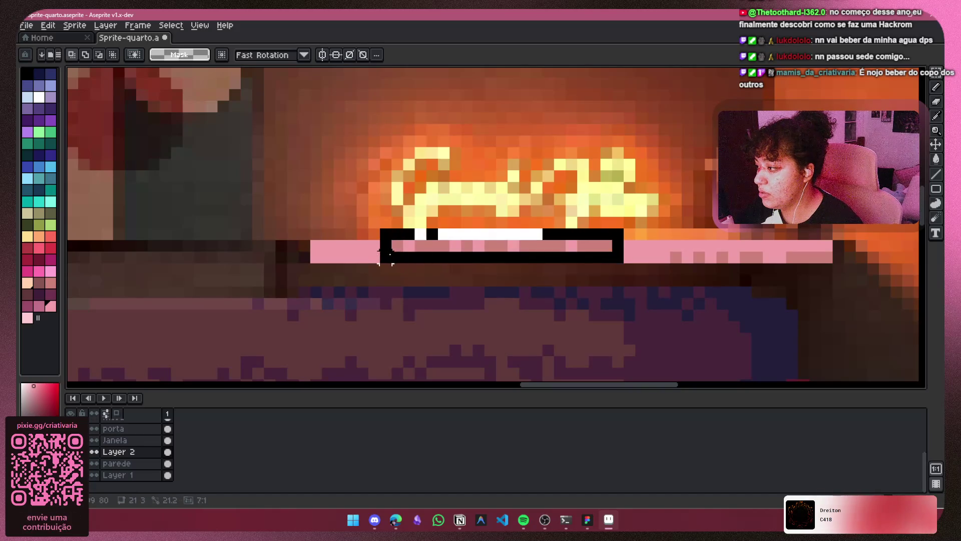
mouse_move(516, 235)
mouse_down()
mouse_move(443, 243)
mouse_move(476, 242)
mouse_move(464, 246)
mouse_move(437, 238)
mouse_move(474, 239)
mouse_move(454, 236)
mouse_up()
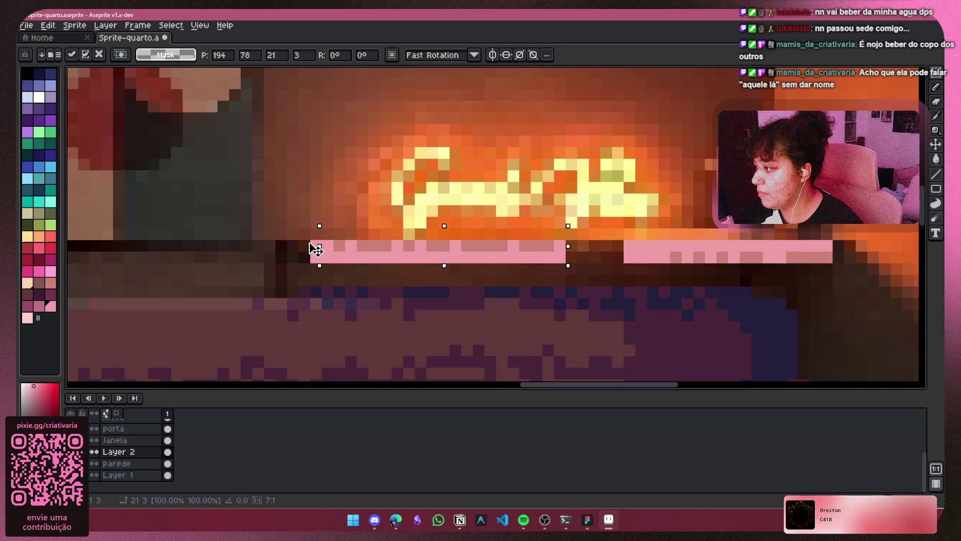
mouse_move(314, 249)
mouse_down()
mouse_move(290, 251)
mouse_move(380, 262)
mouse_move(286, 257)
mouse_up()
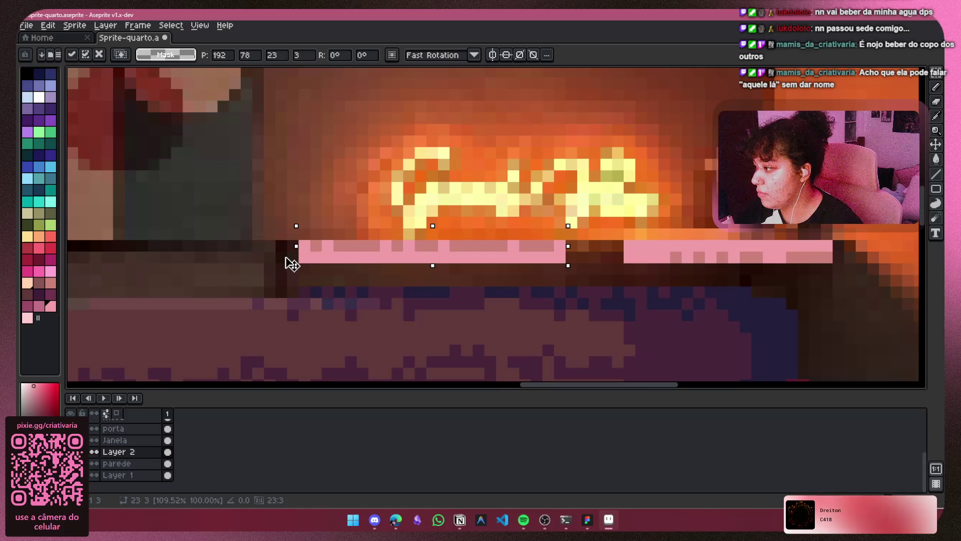
key(Return)
key(ctrl+d)
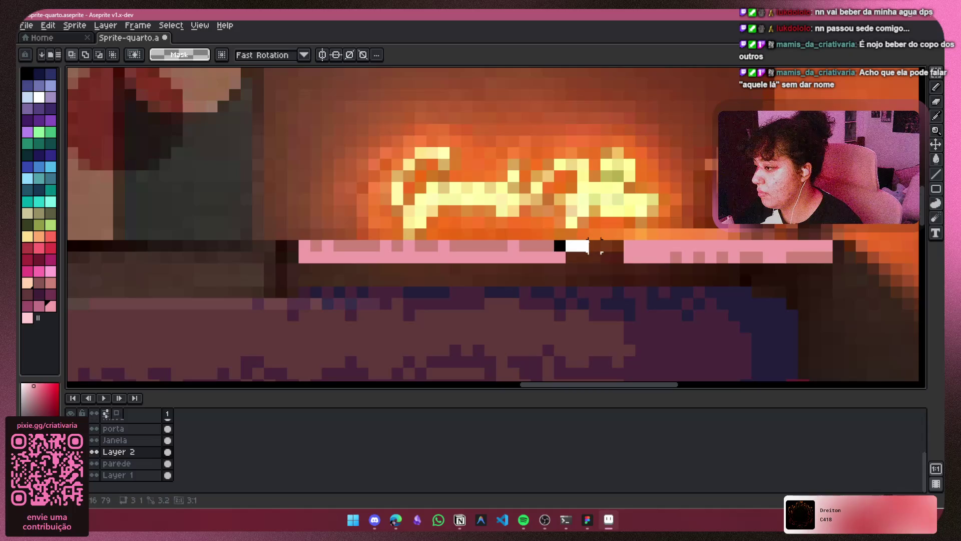
key(ctrl+z)
Choose the shelf pink and try a pencil stroke over the gap, then undo it.
alt+click(351, 245)
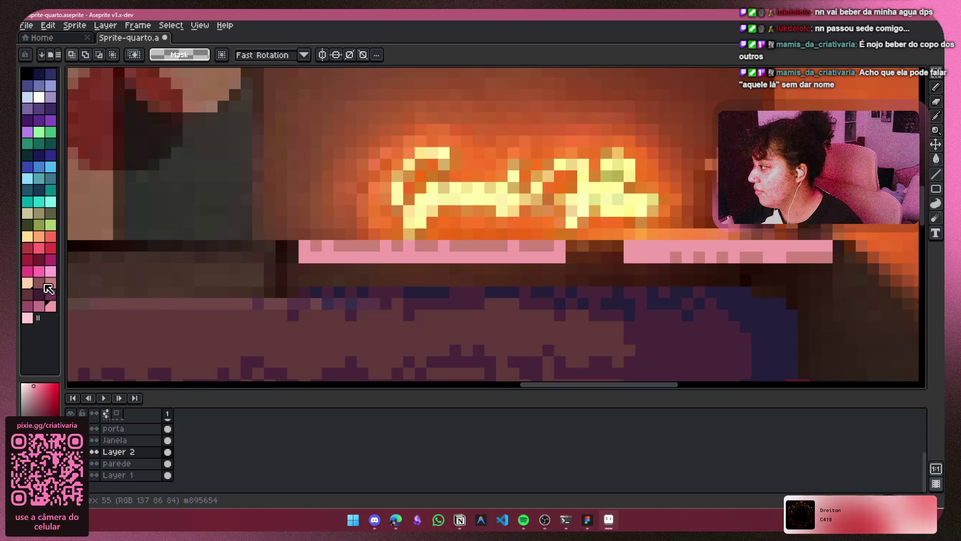
mouse_move(559, 245)
mouse_down()
mouse_move(626, 254)
mouse_move(576, 246)
mouse_up()
key(ctrl+d)
click(936, 86)
key(ctrl+z)
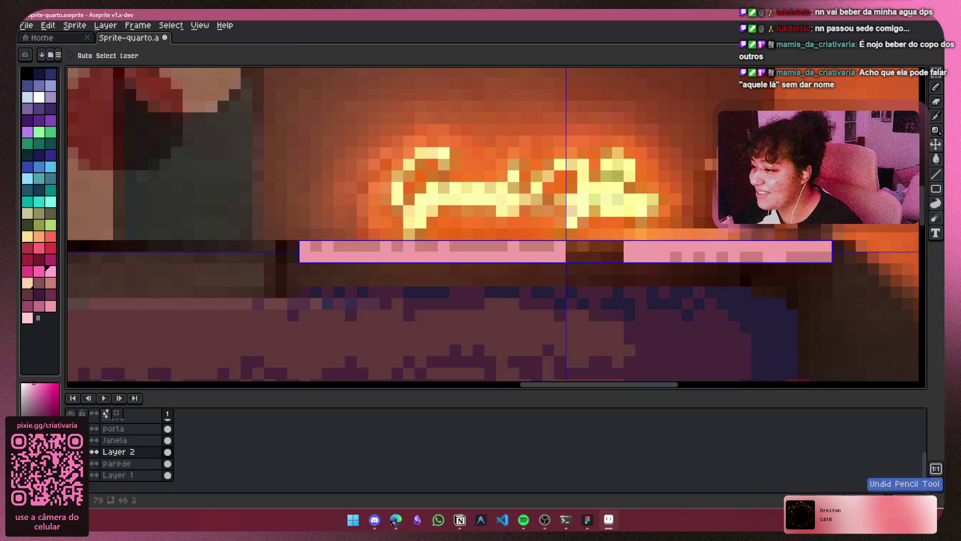
Eyedrop the shelf pink and paint over the dark gap, undoing an accidental erased spot.
key(alt)
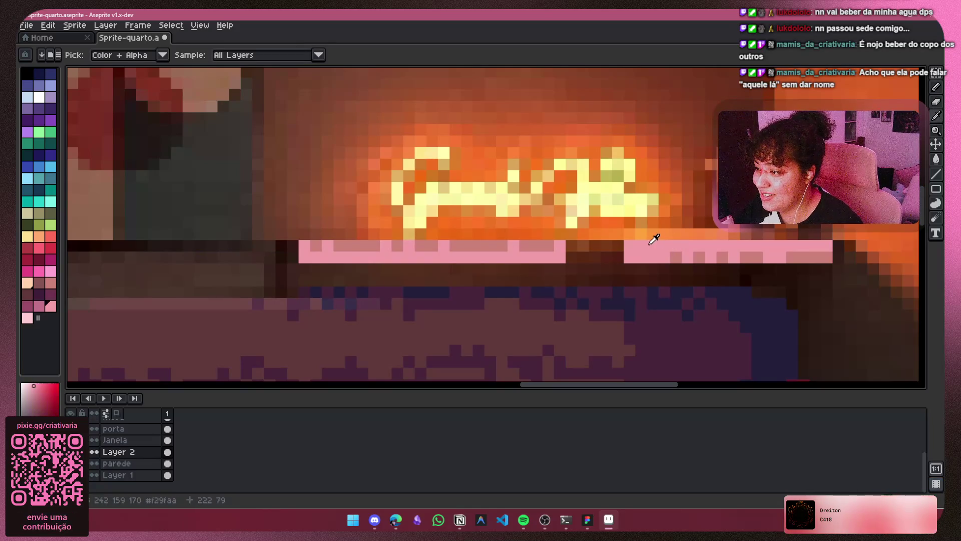
mouse_move(621, 246)
mouse_down()
mouse_move(562, 254)
mouse_move(636, 254)
mouse_up()
drag(245, 251, 360, 244)
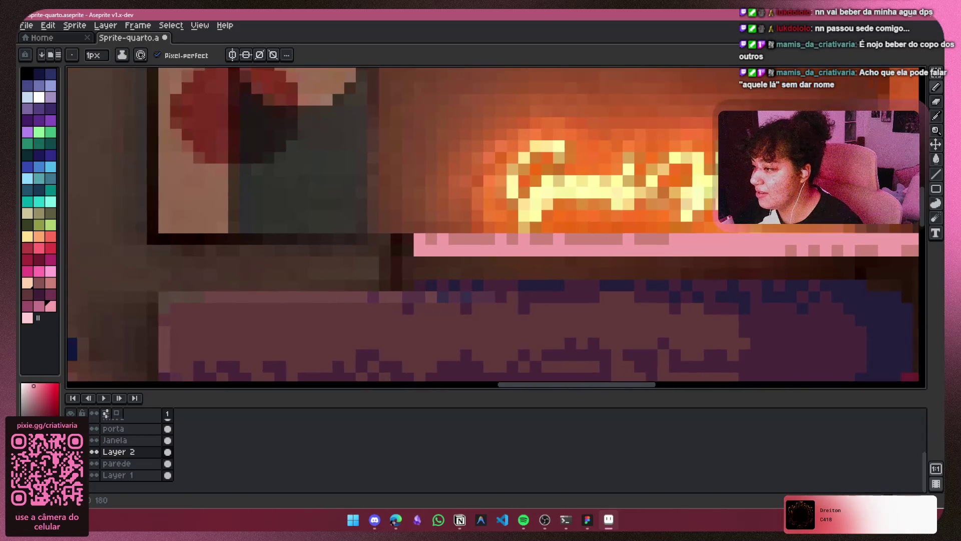
click(936, 117)
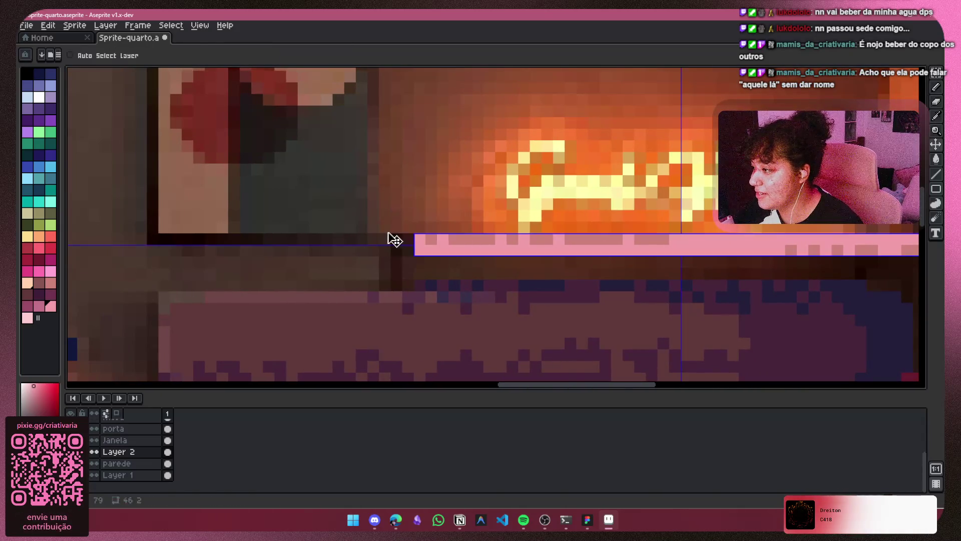
key(minus)
key(minus)
key(minus)
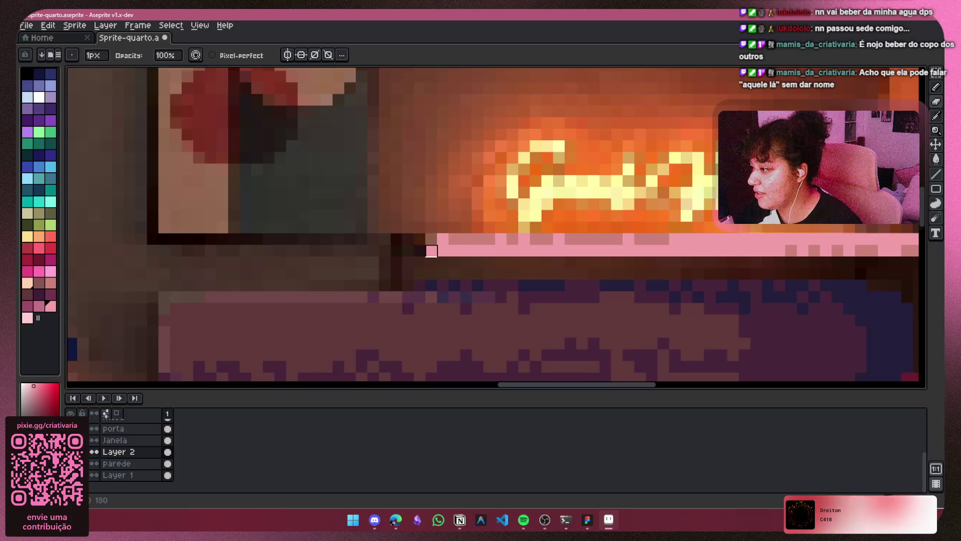
key(ctrl+z)
scroll(466, 216, down, 6)
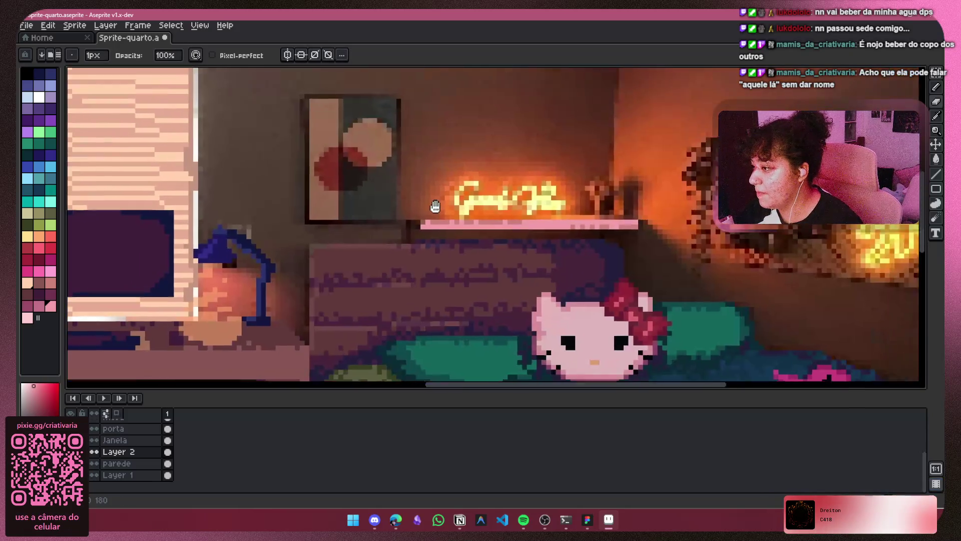
scroll(575, 216, up, 1)
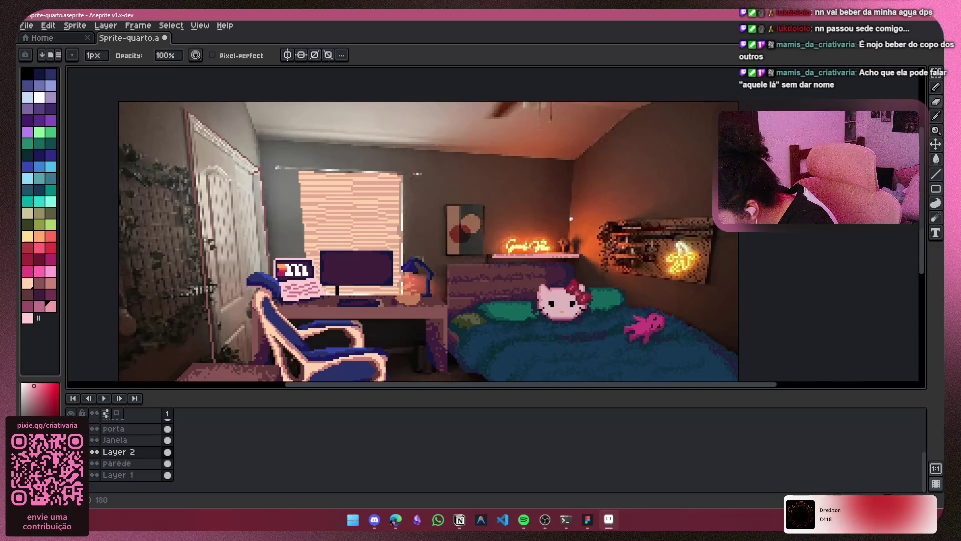
scroll(509, 255, up, 4)
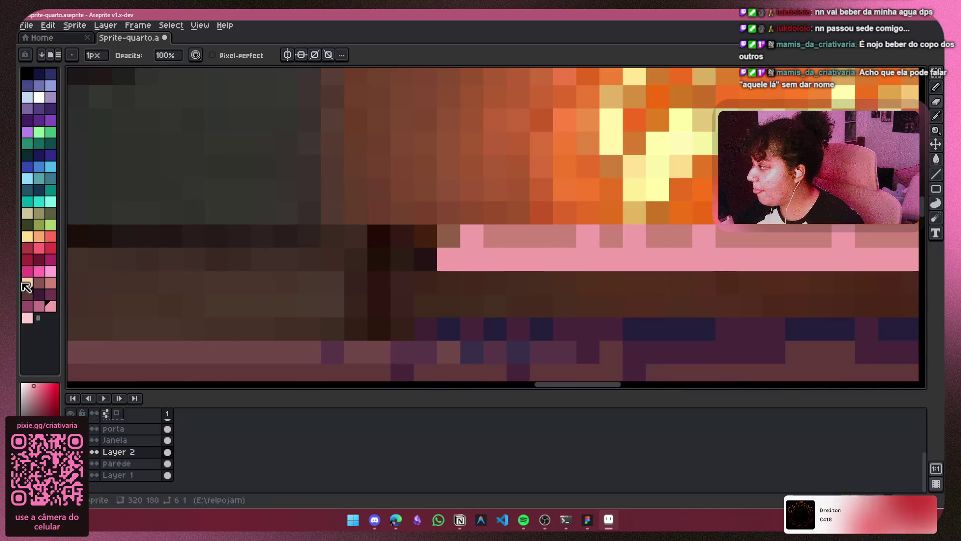
click(39, 295)
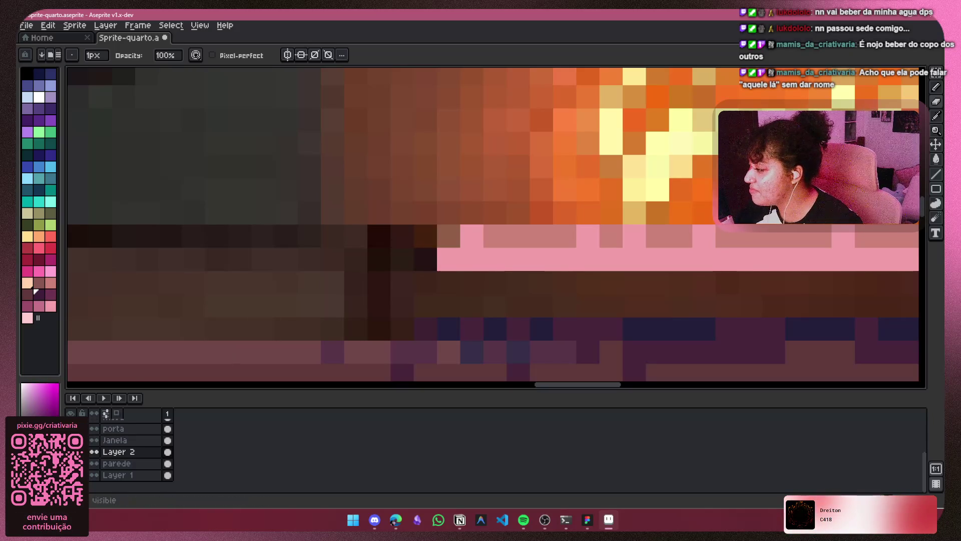
key(shift+x)
key(shift+x)
key(shift+x)
key(shift+x)
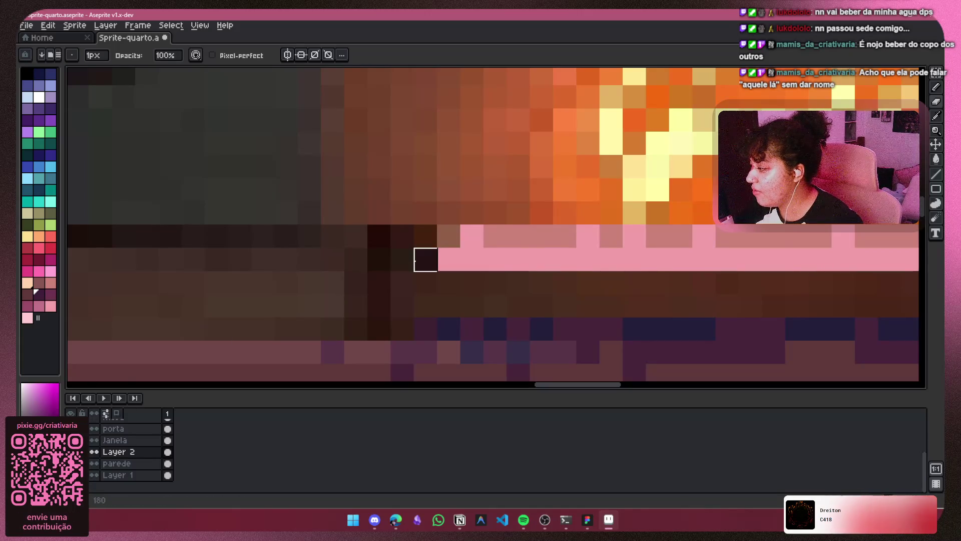
key(b)
mouse_move(379, 259)
mouse_down()
mouse_move(403, 259)
mouse_move(404, 238)
mouse_move(452, 238)
mouse_up()
key(ctrl+z)
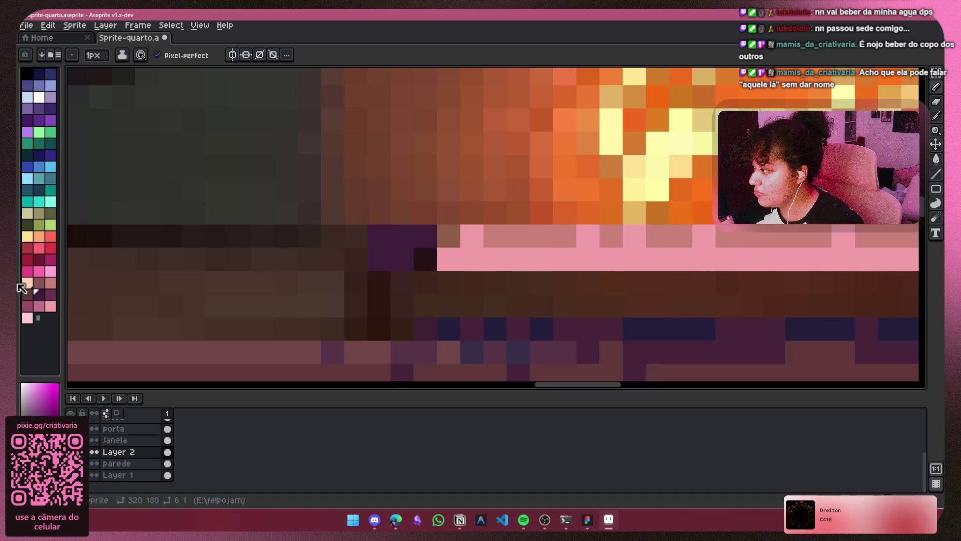
click(49, 297)
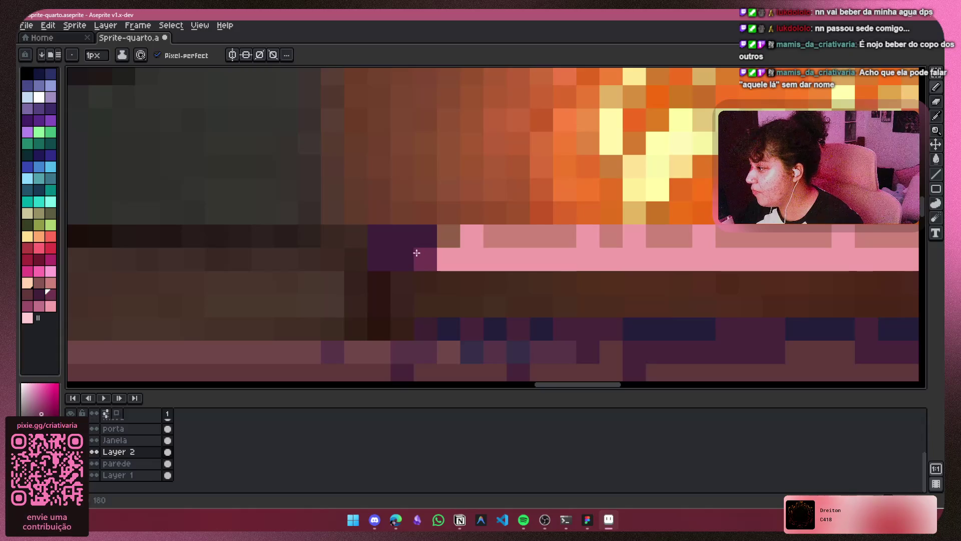
scroll(453, 254, down, 4)
scroll(431, 270, up, 3)
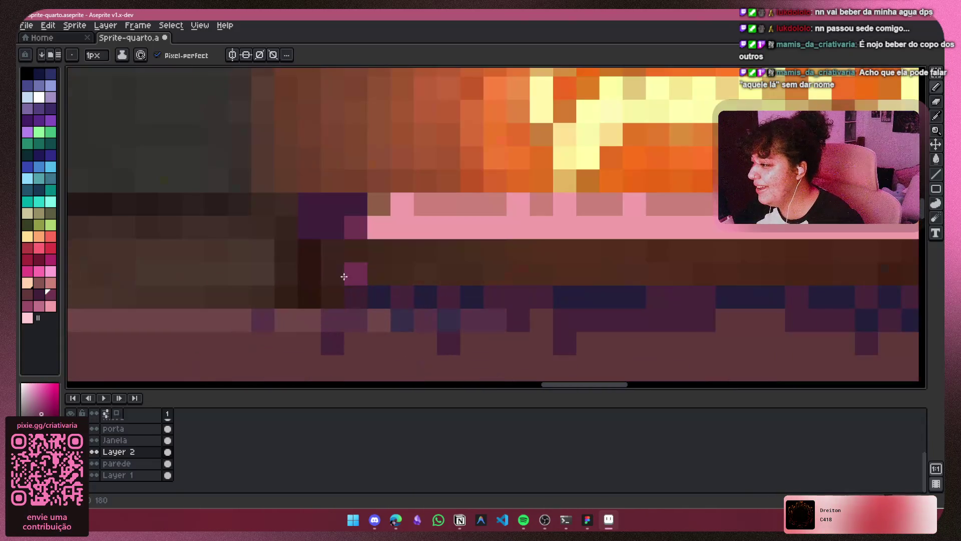
drag(310, 226, 333, 208)
scroll(333, 207, down, 3)
scroll(511, 256, up, 3)
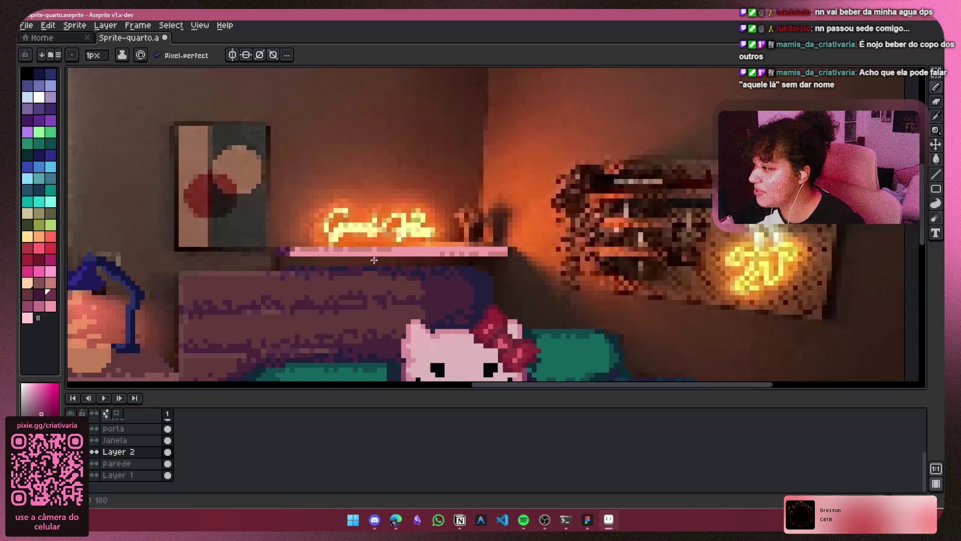
scroll(524, 224, down, 3)
scroll(537, 264, up, 1)
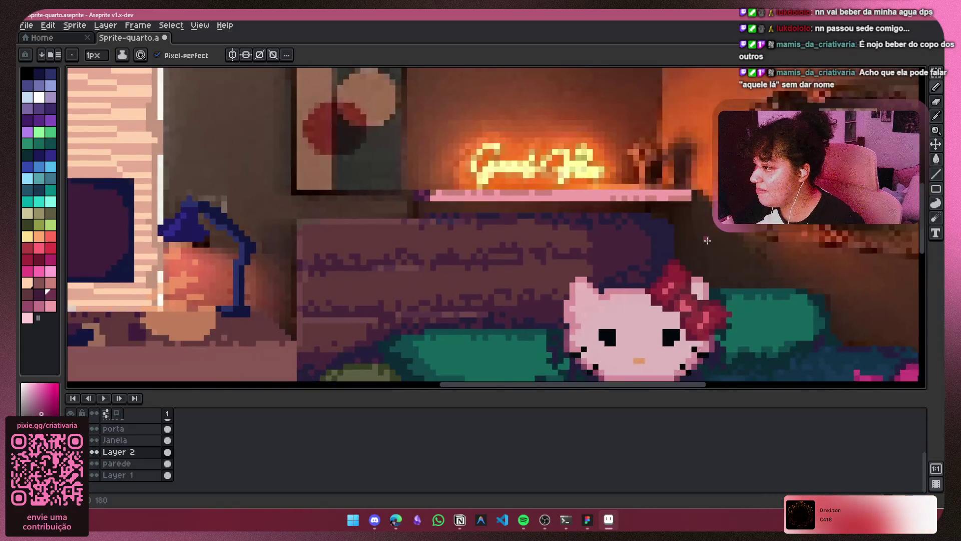
scroll(651, 250, down, 1)
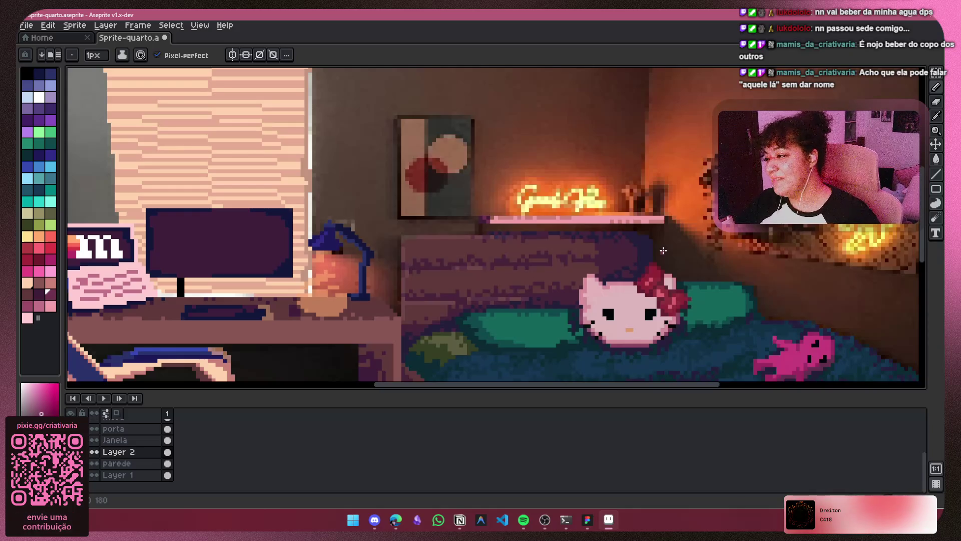
scroll(501, 216, up, 3)
scroll(461, 203, down, 2)
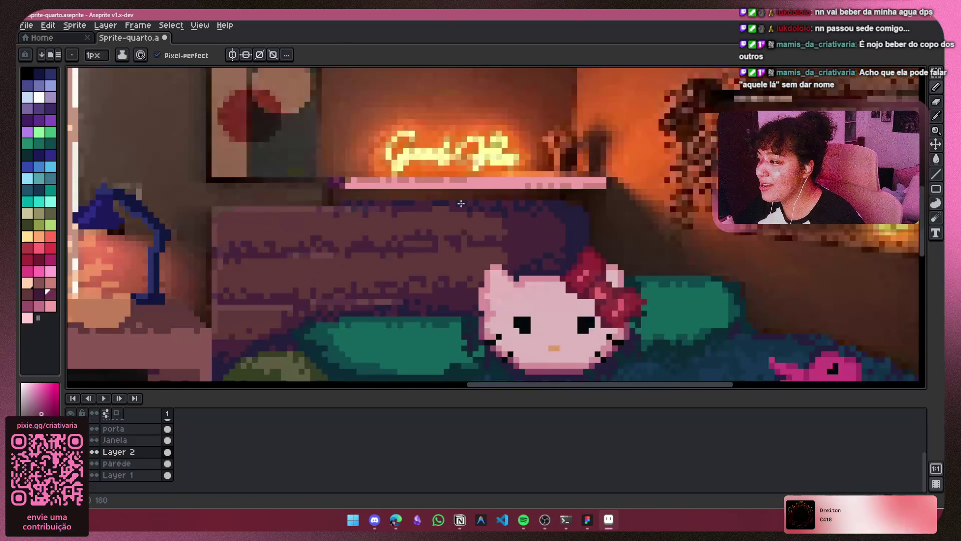
mouse_move(467, 206)
mouse_down()
mouse_move(729, 261)
mouse_move(638, 270)
mouse_up()
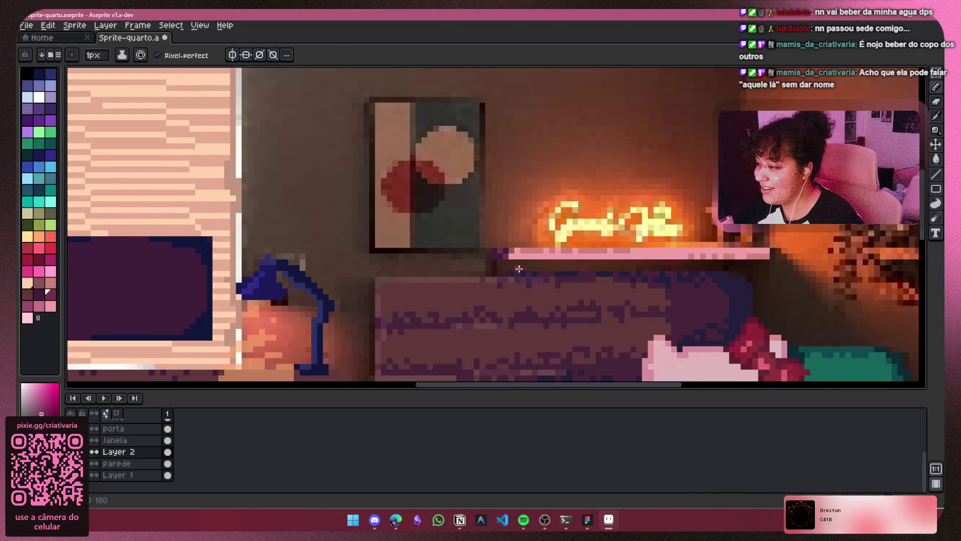
scroll(489, 270, up, 1)
scroll(489, 271, up, 2)
scroll(483, 265, down, 4)
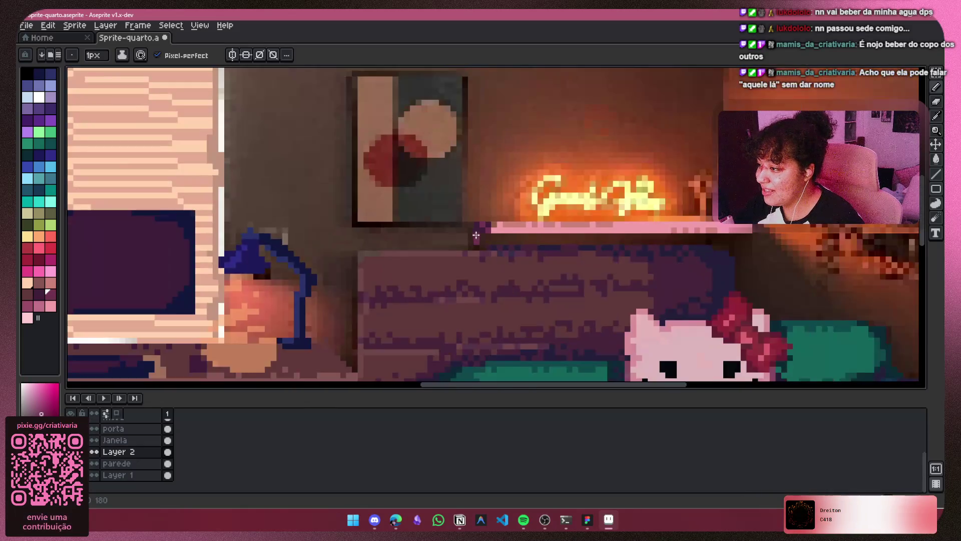
scroll(479, 262, up, 1)
drag(676, 281, 571, 275)
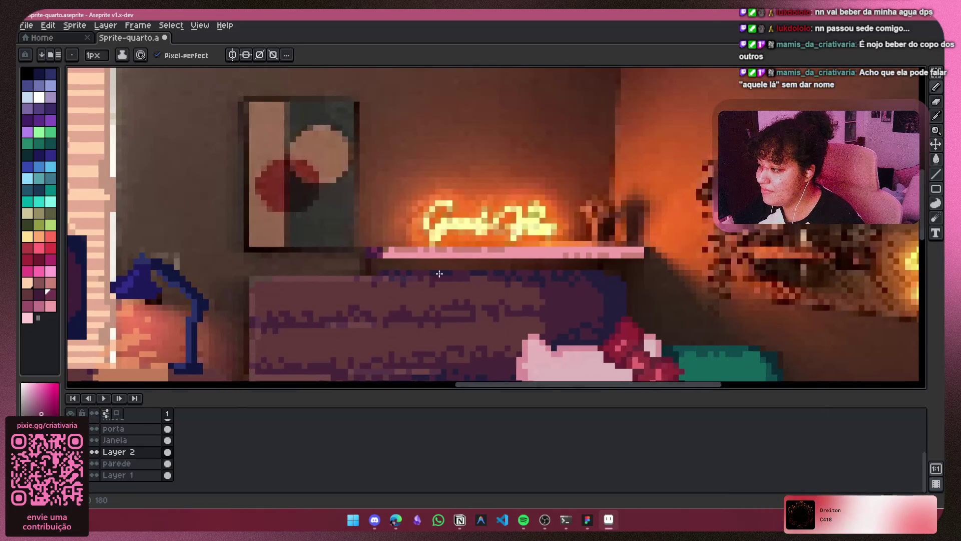
scroll(364, 250, up, 3)
scroll(407, 184, down, 3)
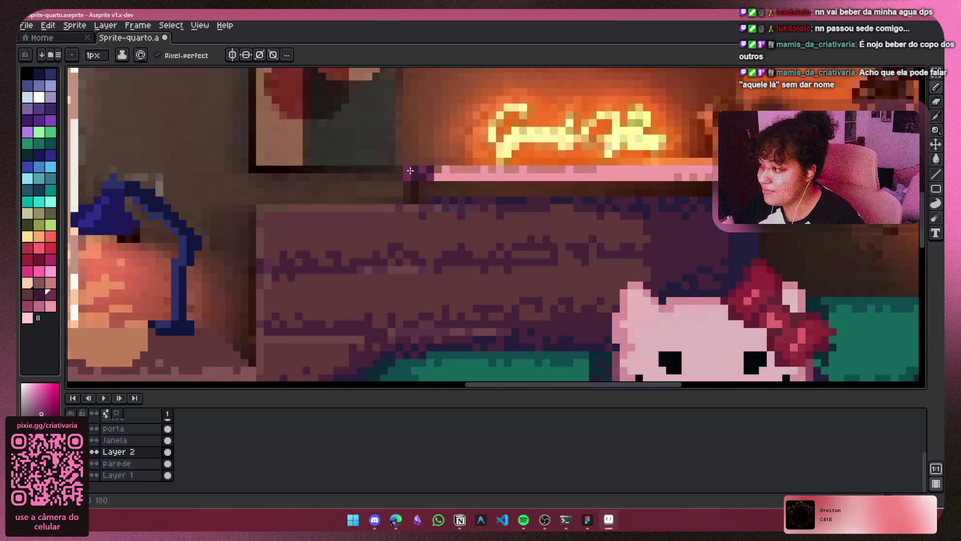
mouse_move(466, 231)
mouse_down()
mouse_move(444, 262)
mouse_move(451, 285)
mouse_up()
key(ctrl+z)
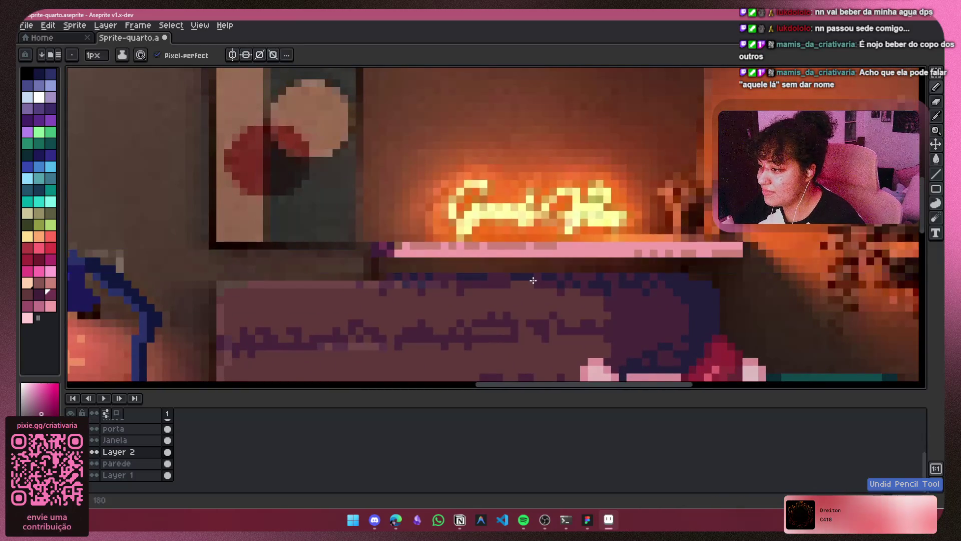
scroll(534, 281, down, 1)
drag(534, 280, 474, 274)
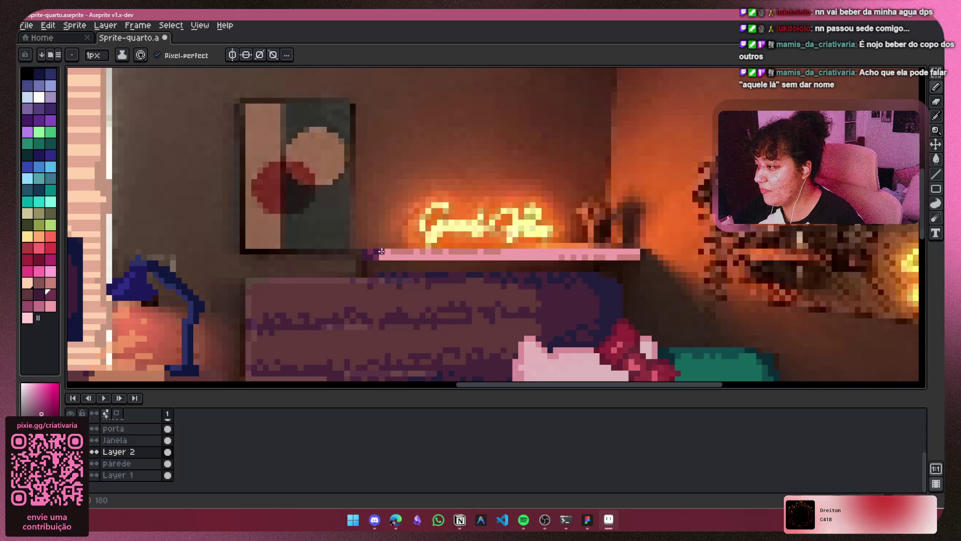
scroll(385, 254, up, 2)
scroll(382, 251, up, 1)
scroll(377, 268, down, 3)
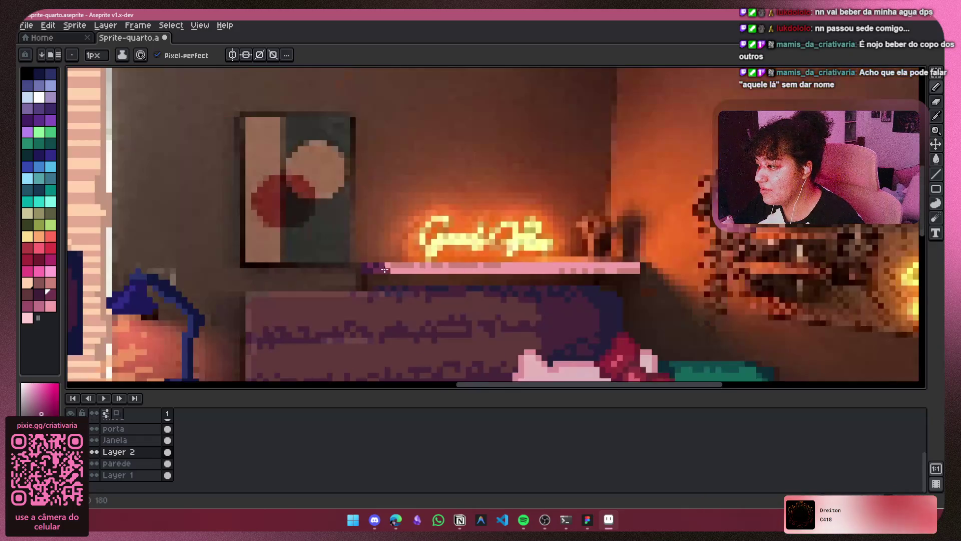
drag(400, 275, 421, 297)
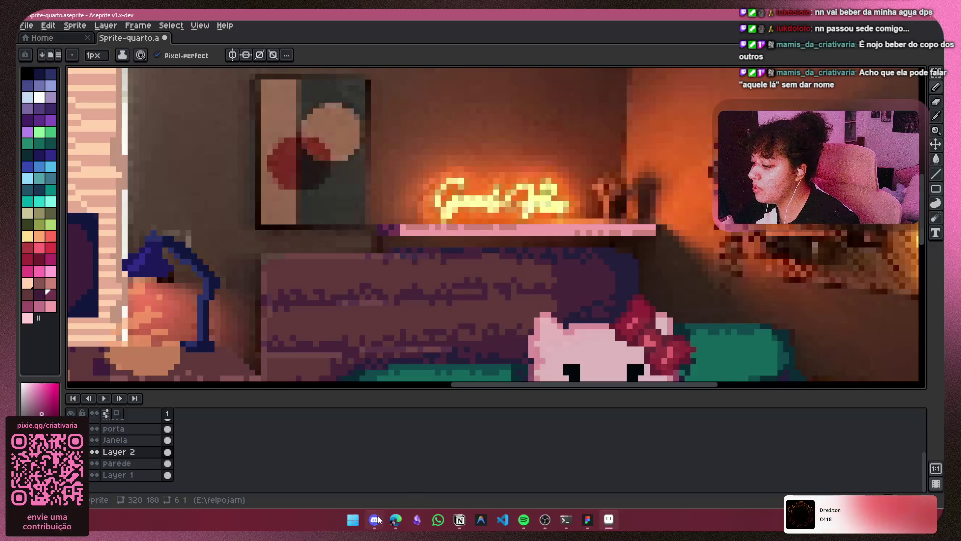
mouse_move(376, 524)
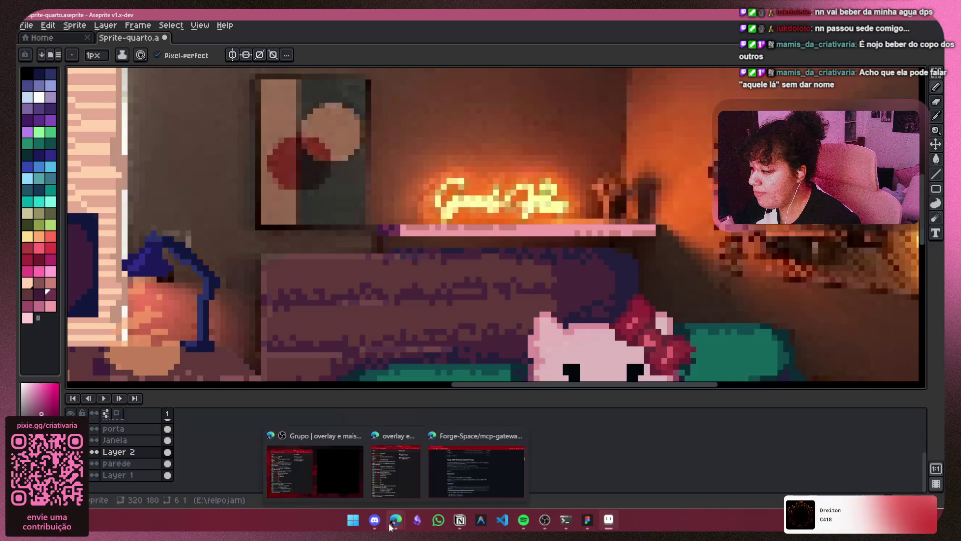
click(459, 519)
scroll(466, 254, down, 3)
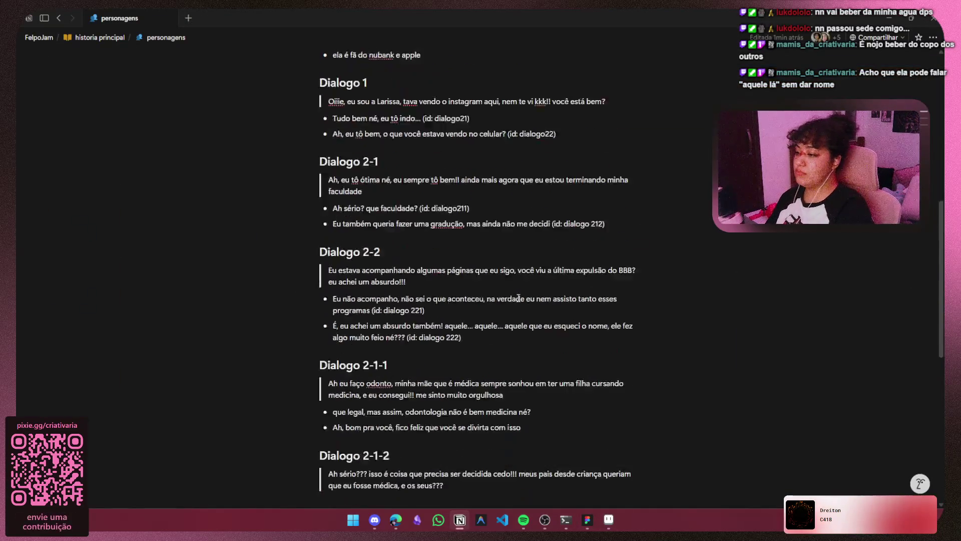
click(513, 258)
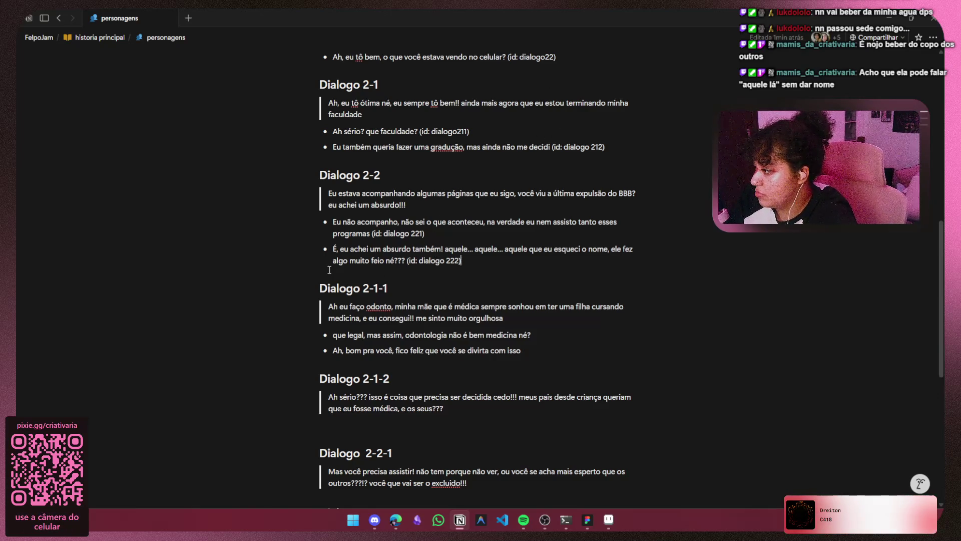
scroll(320, 271, down, 3)
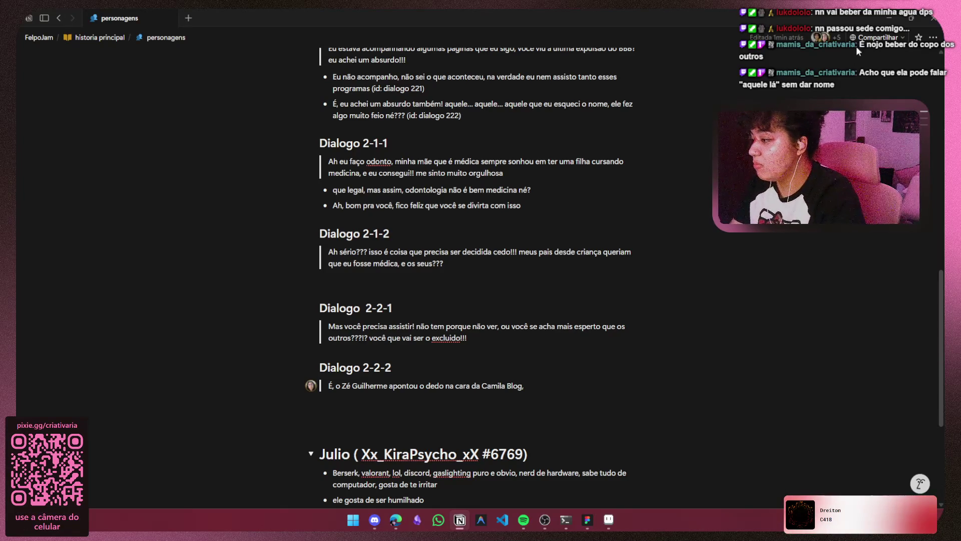
click(889, 18)
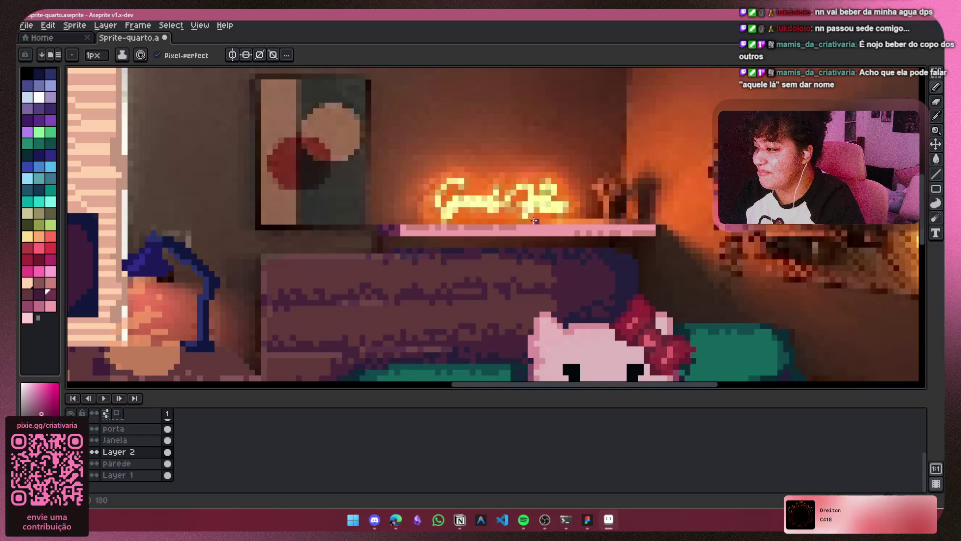
scroll(535, 221, down, 4)
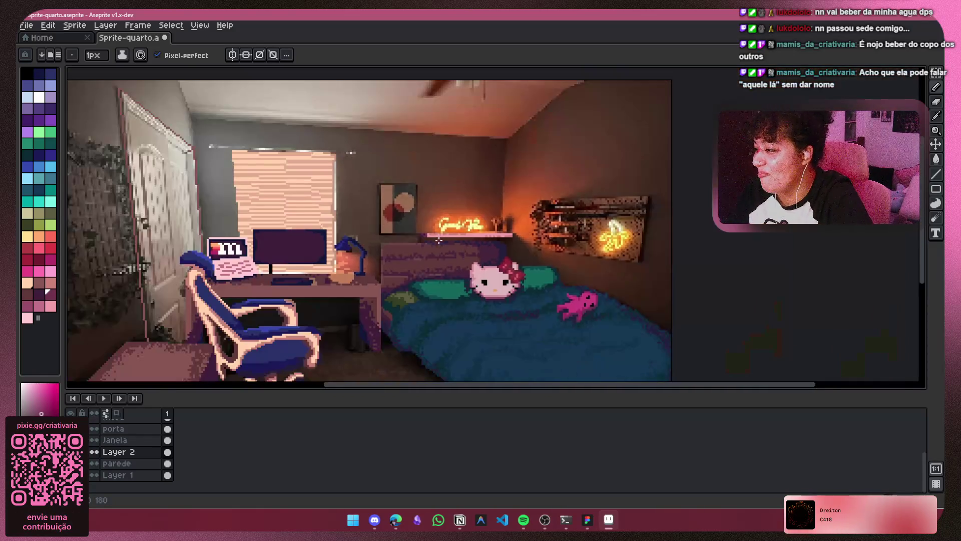
scroll(439, 240, down, 3)
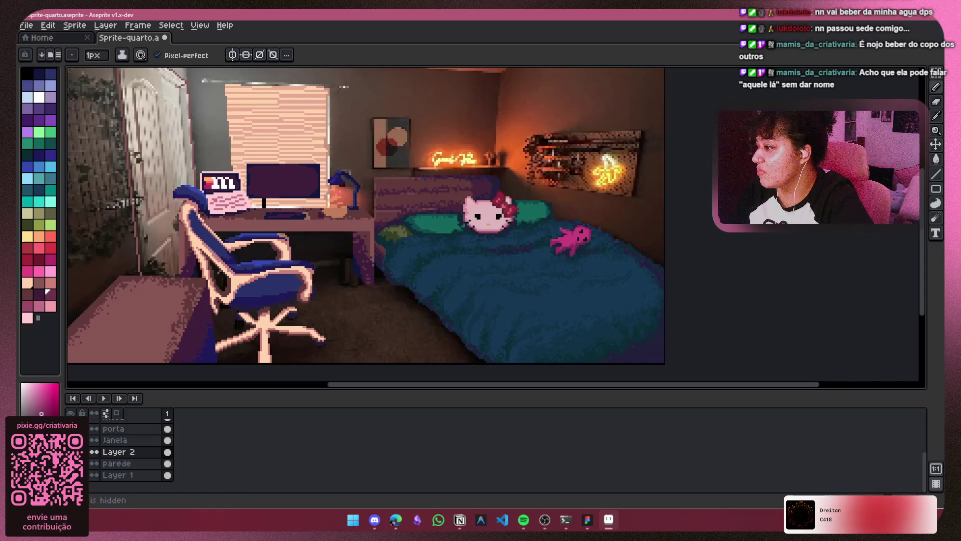
scroll(535, 175, up, 2)
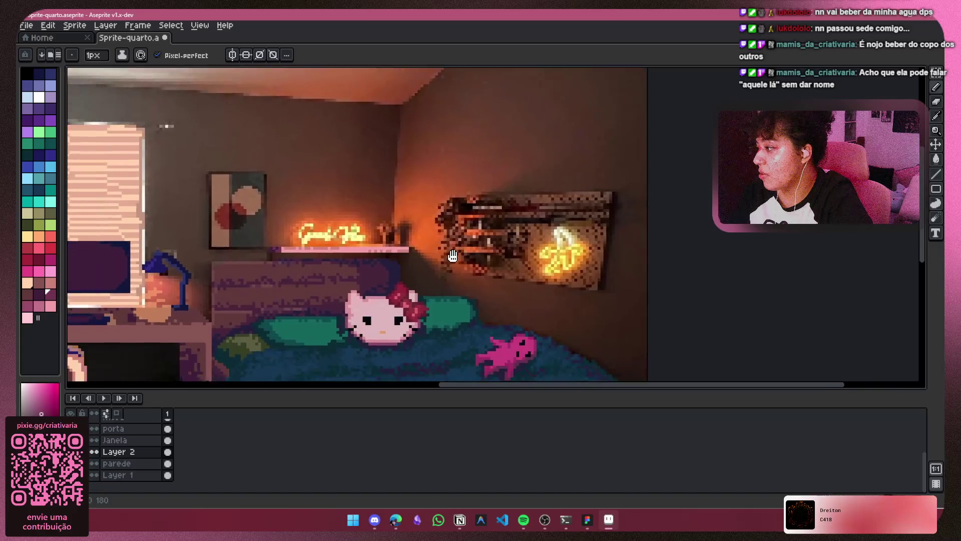
scroll(425, 207, left, 3)
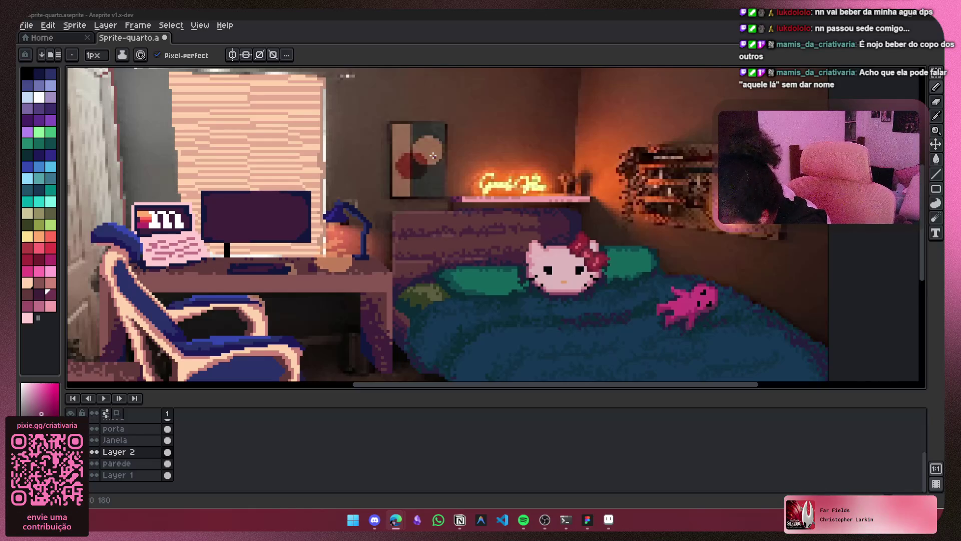
Pick green and draw a filled rectangle over the framed wall painting, redrawing it once.
scroll(433, 156, up, 3)
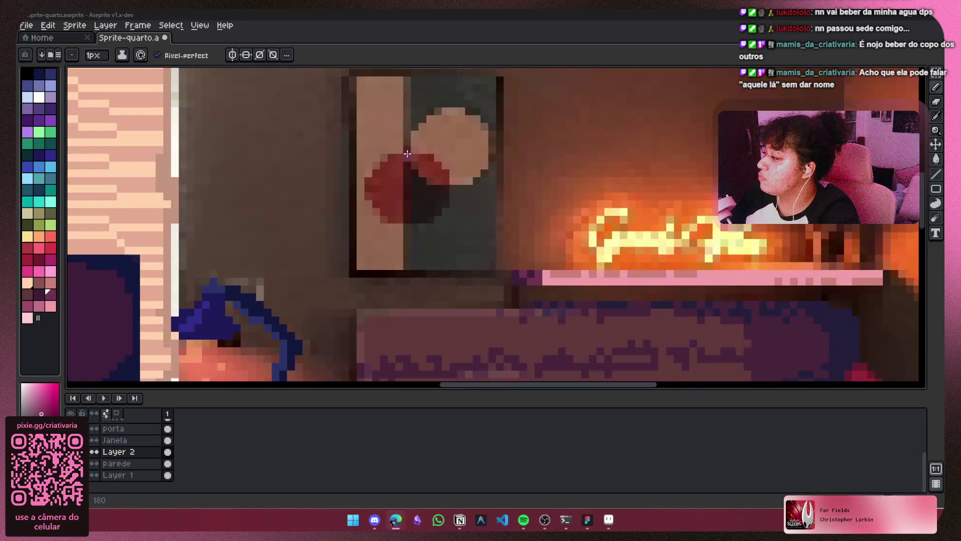
scroll(408, 220, up, 2)
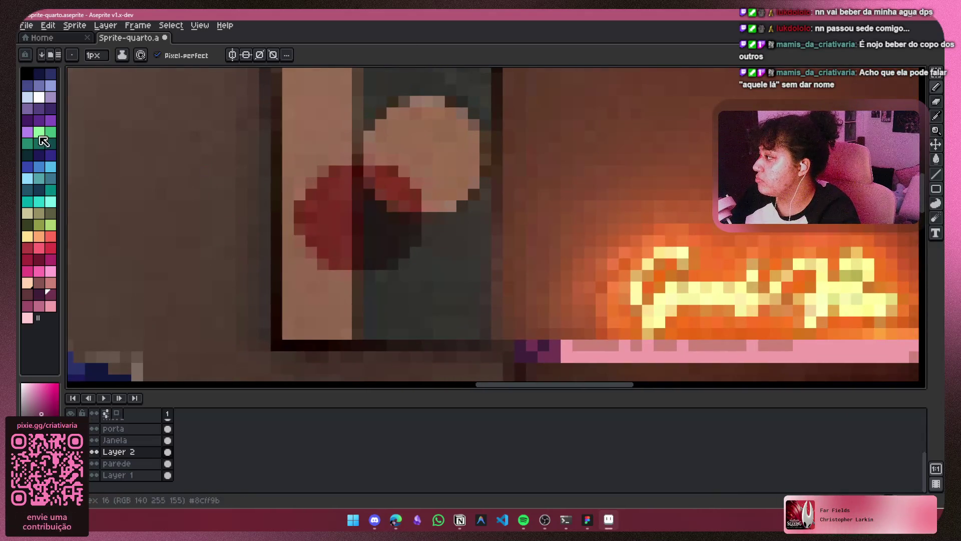
click(51, 132)
scroll(366, 173, down, 3)
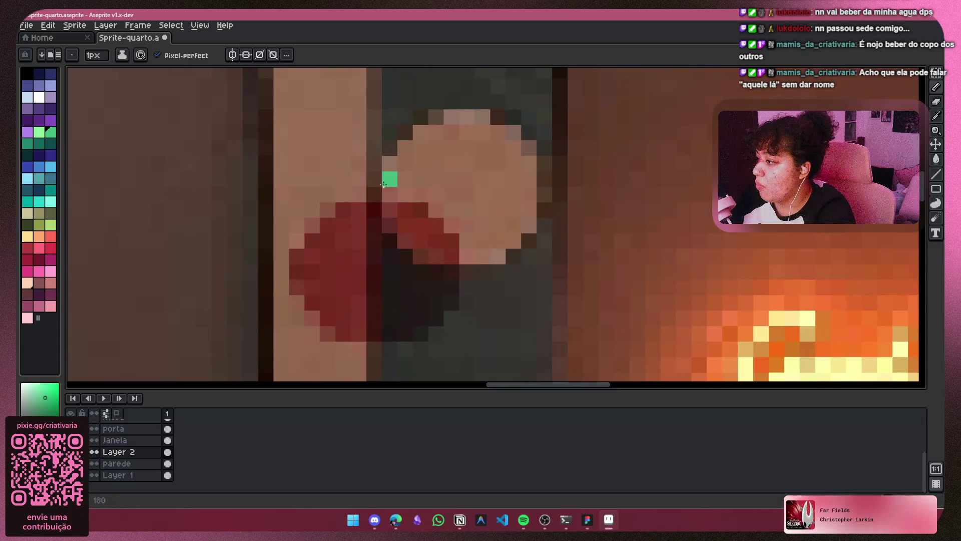
scroll(369, 224, up, 2)
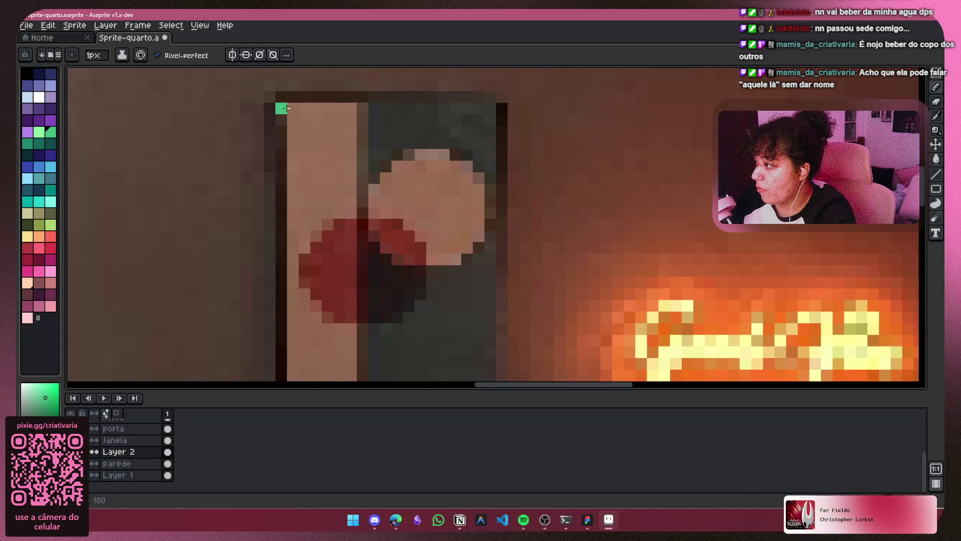
scroll(409, 143, down, 1)
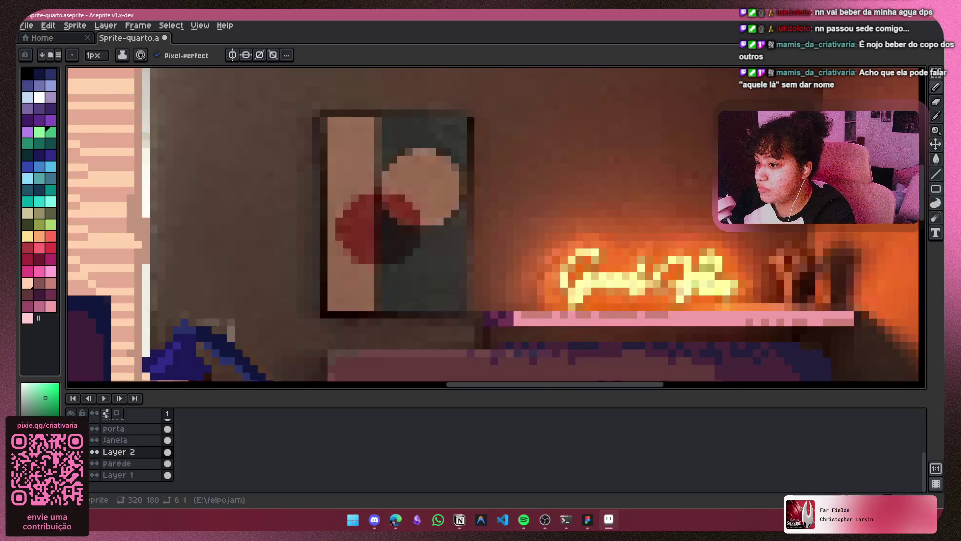
click(937, 187)
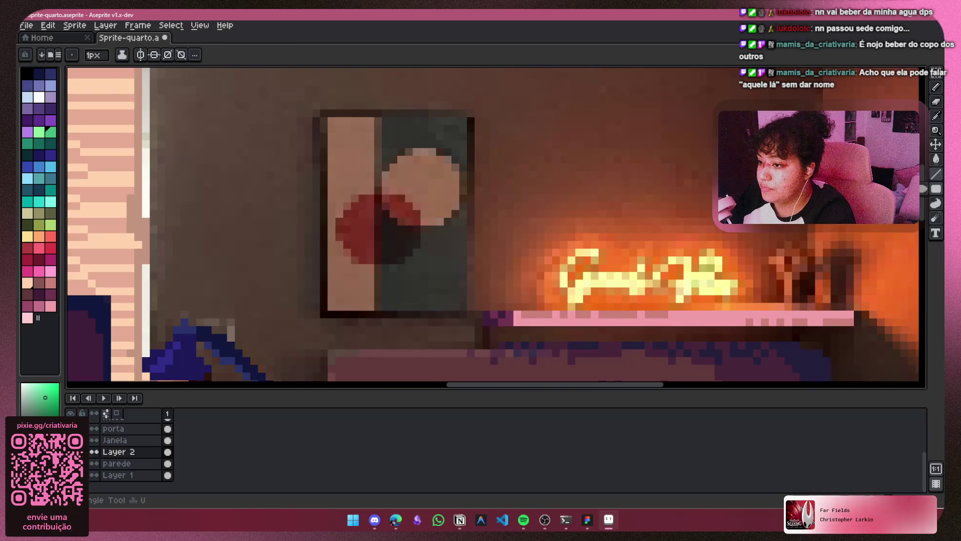
mouse_move(322, 117)
mouse_down()
mouse_move(350, 141)
mouse_move(484, 334)
mouse_move(459, 311)
mouse_up()
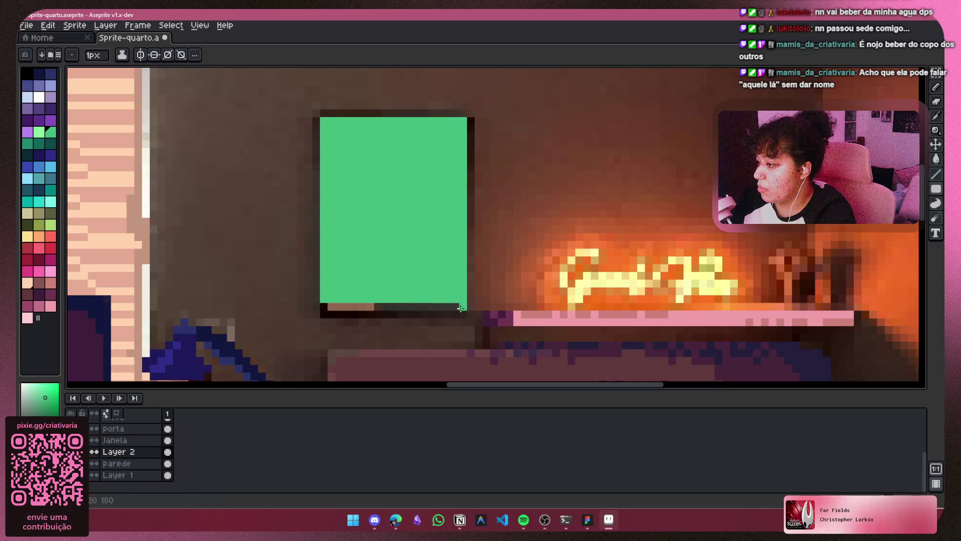
key(ctrl+z)
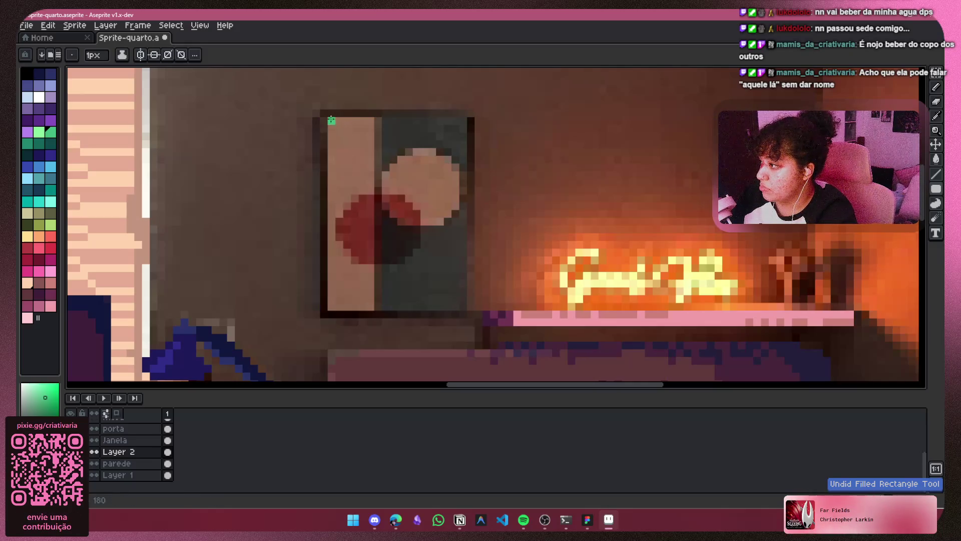
mouse_move(330, 120)
mouse_down()
mouse_move(404, 208)
mouse_move(452, 304)
mouse_move(466, 302)
mouse_move(338, 306)
mouse_up()
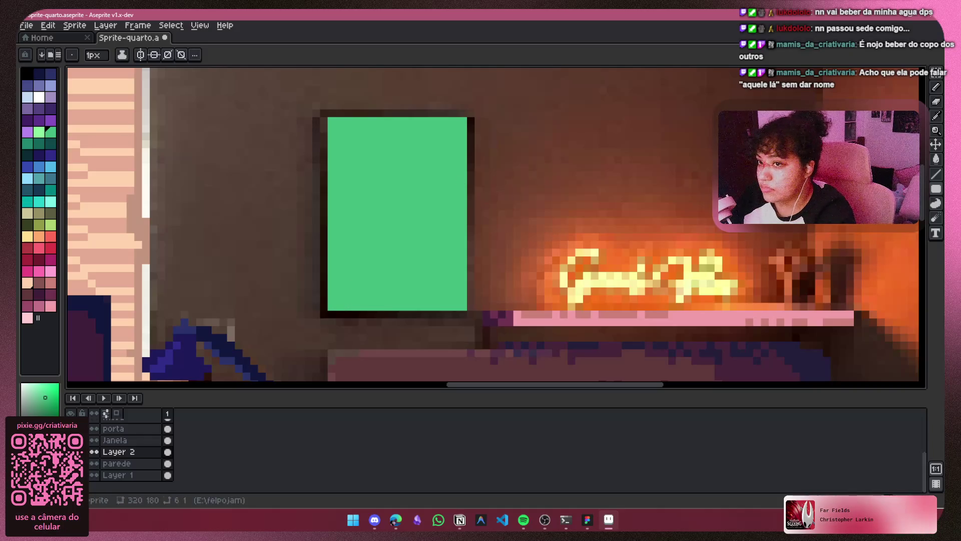
click(395, 519)
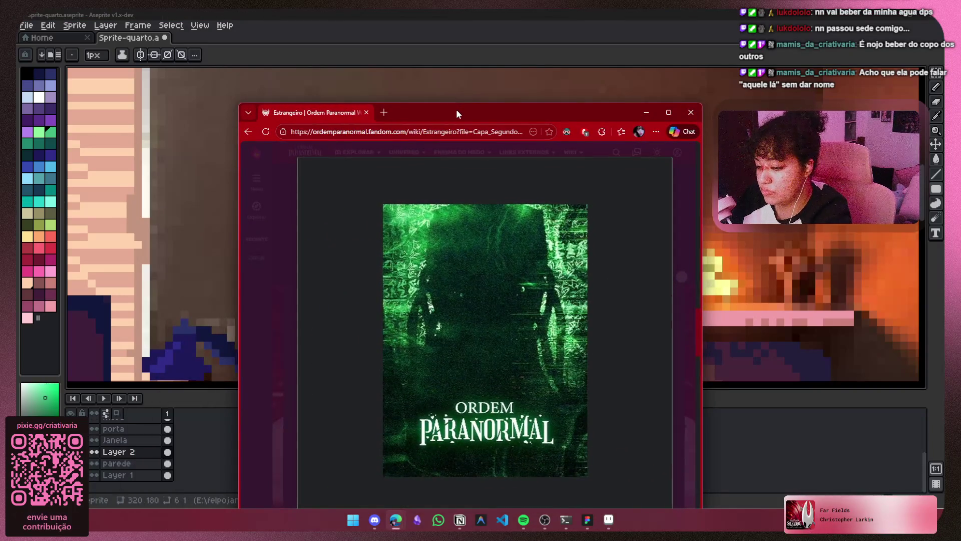
Snap the wiki to the right half of the screen with Aseprite beside it.
key(super+Right)
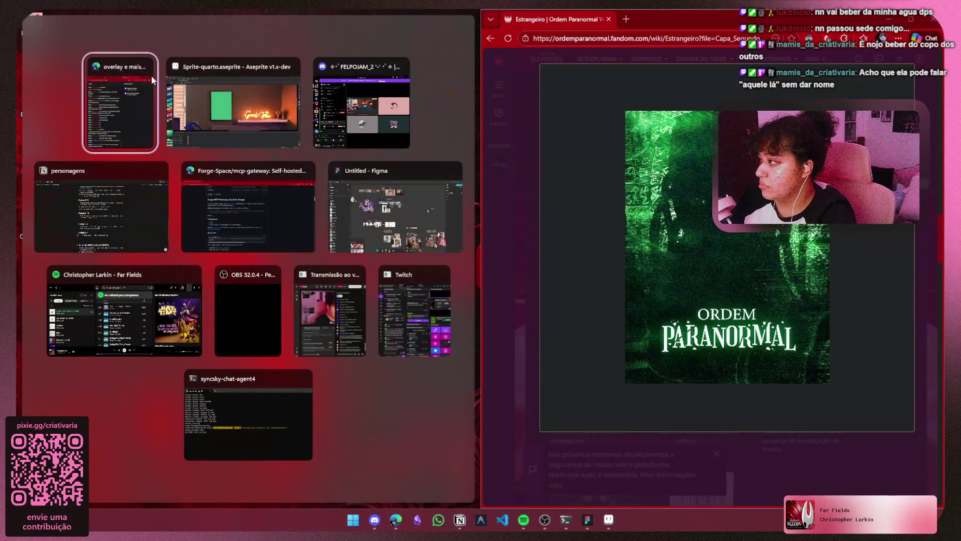
click(226, 100)
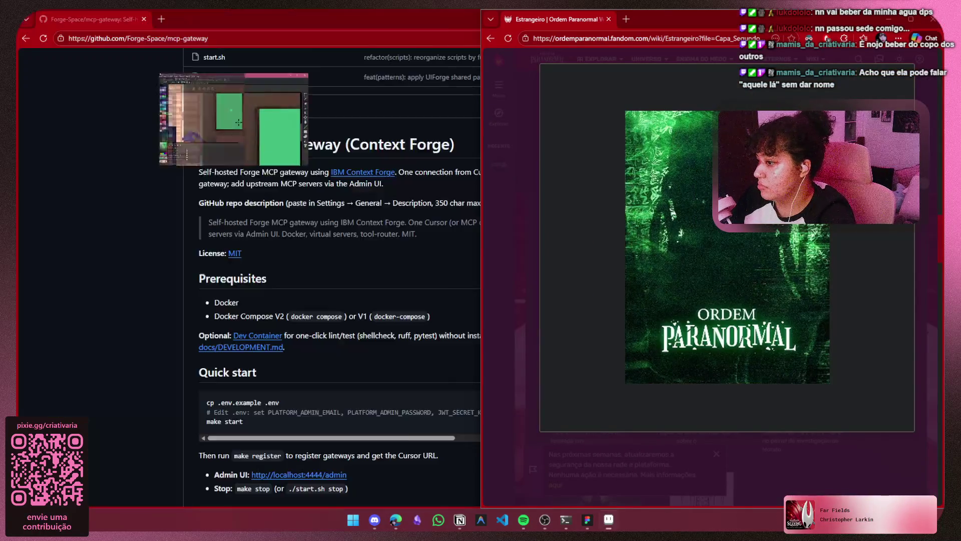
drag(312, 292, 239, 301)
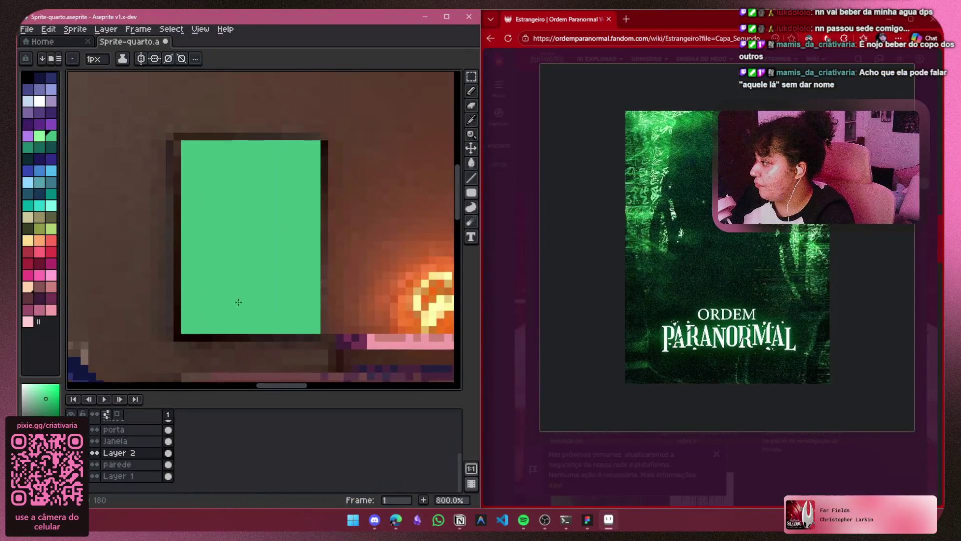
Pick a dark olive colour and browse the wiki gallery to the black-and-white creature lineart.
click(28, 230)
scroll(230, 250, up, 2)
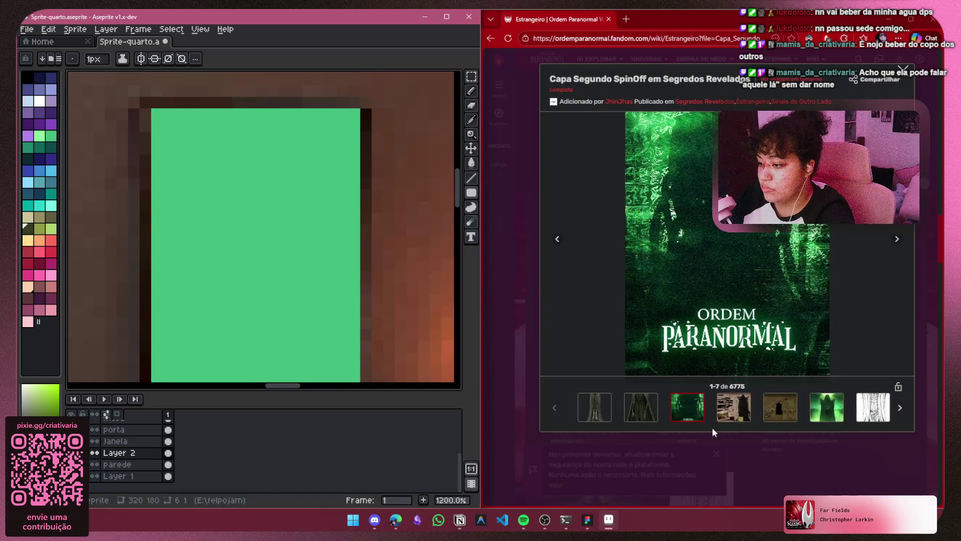
click(734, 414)
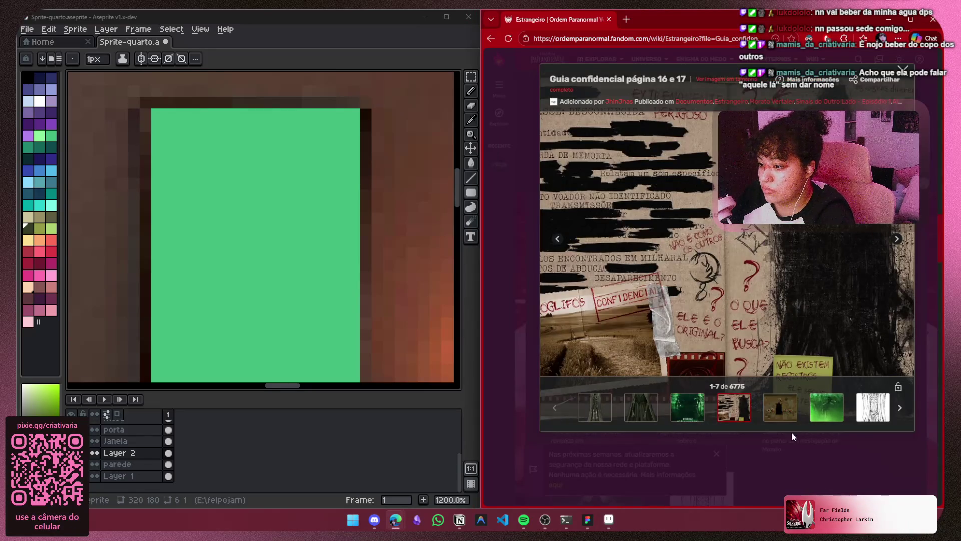
click(780, 407)
click(873, 407)
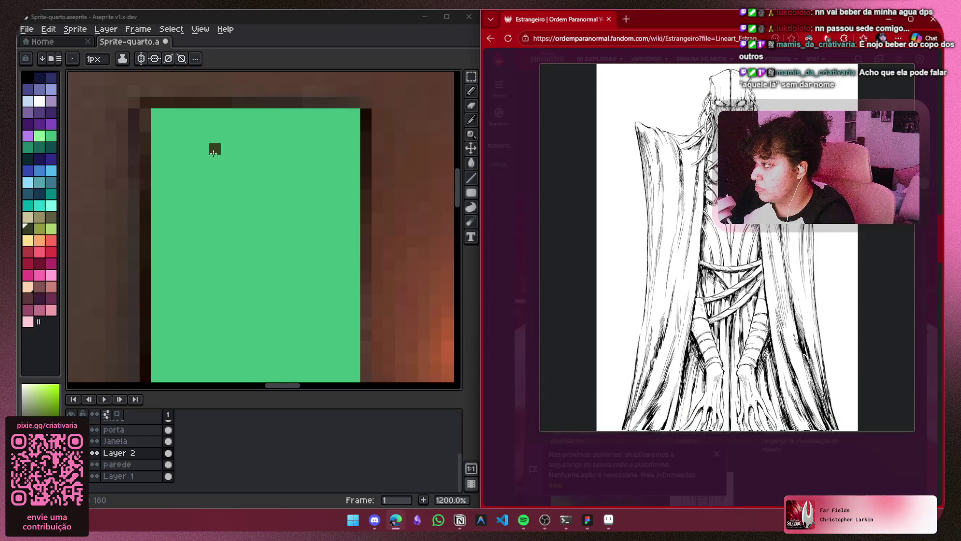
Show the Quadro de Investigação 2 image and block in a dark olive rectangle atop the poster.
scroll(214, 153, up, 1)
scroll(256, 146, down, 1)
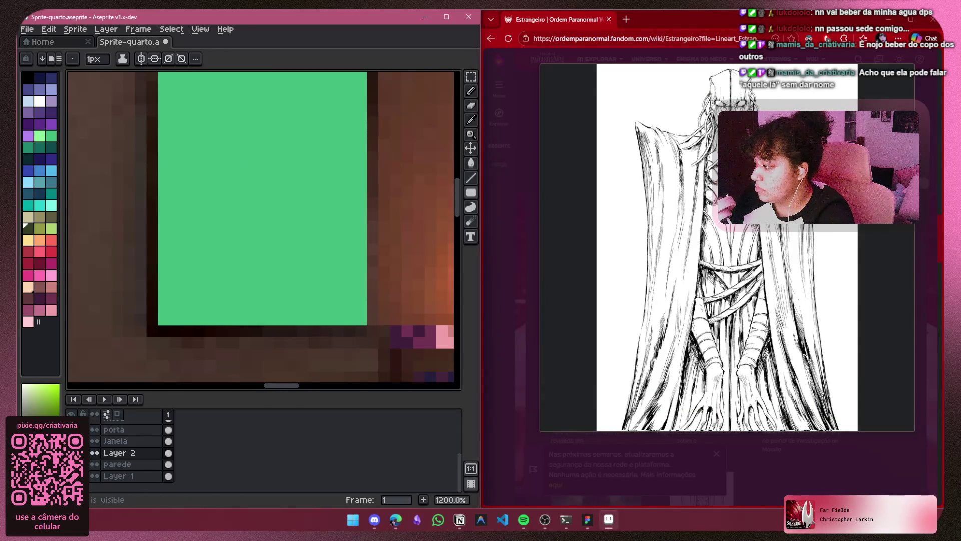
drag(244, 229, 238, 276)
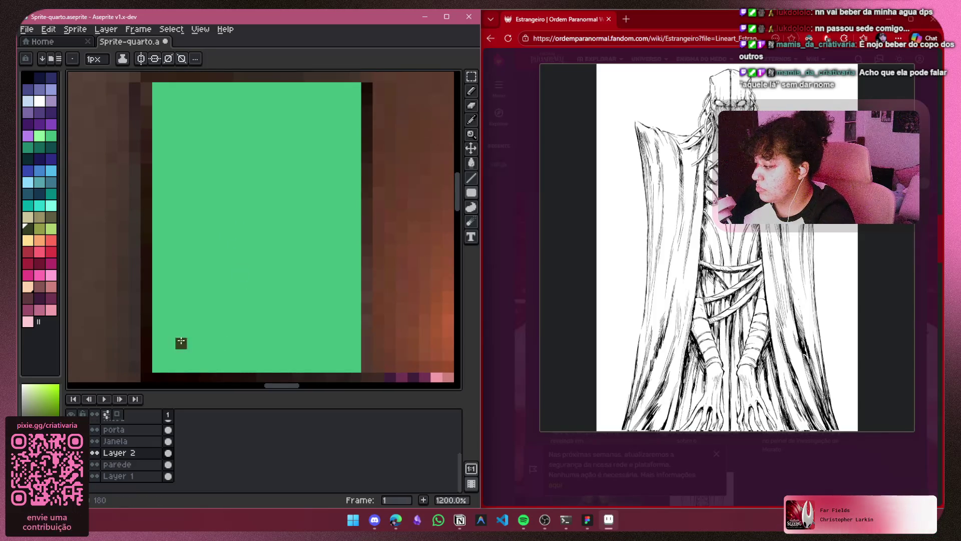
scroll(225, 206, up, 2)
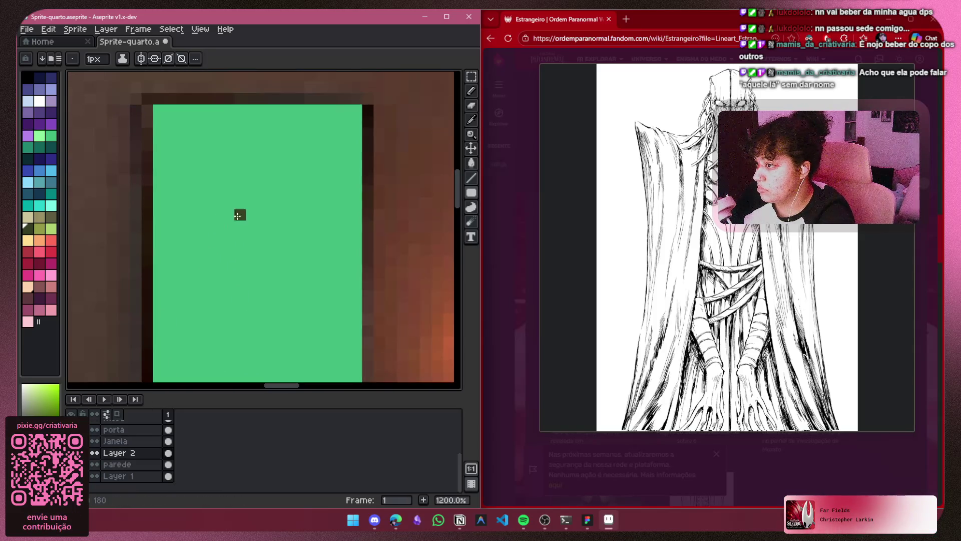
click(780, 407)
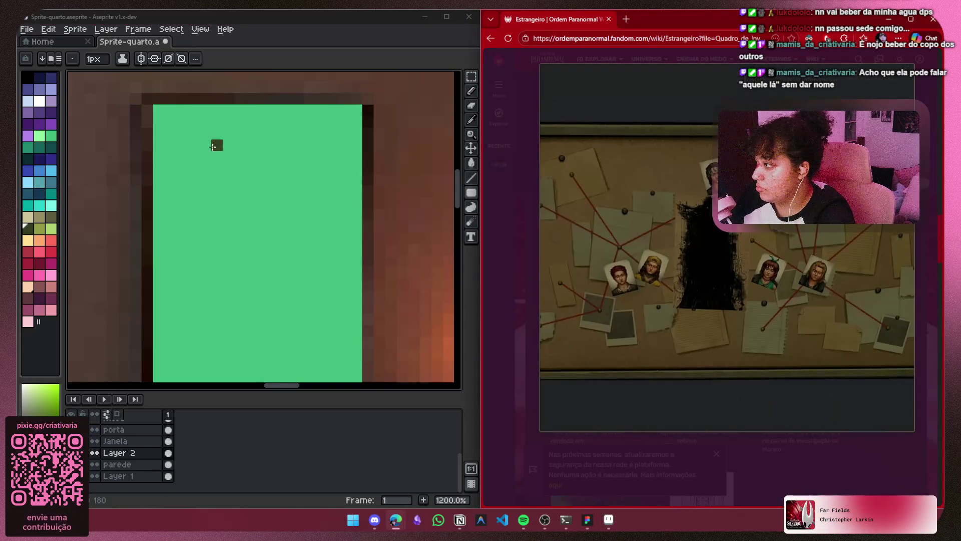
mouse_move(205, 157)
mouse_down()
mouse_move(221, 120)
mouse_move(255, 110)
mouse_up()
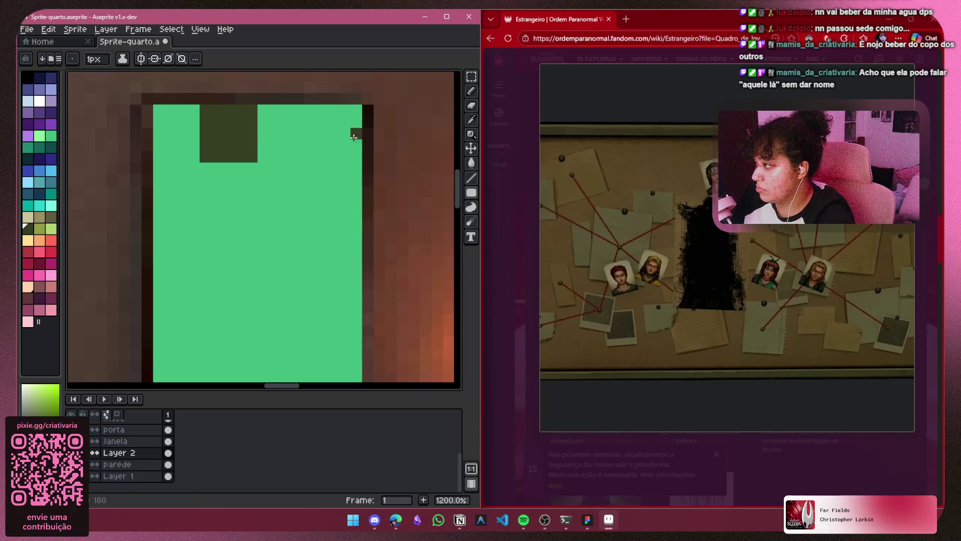